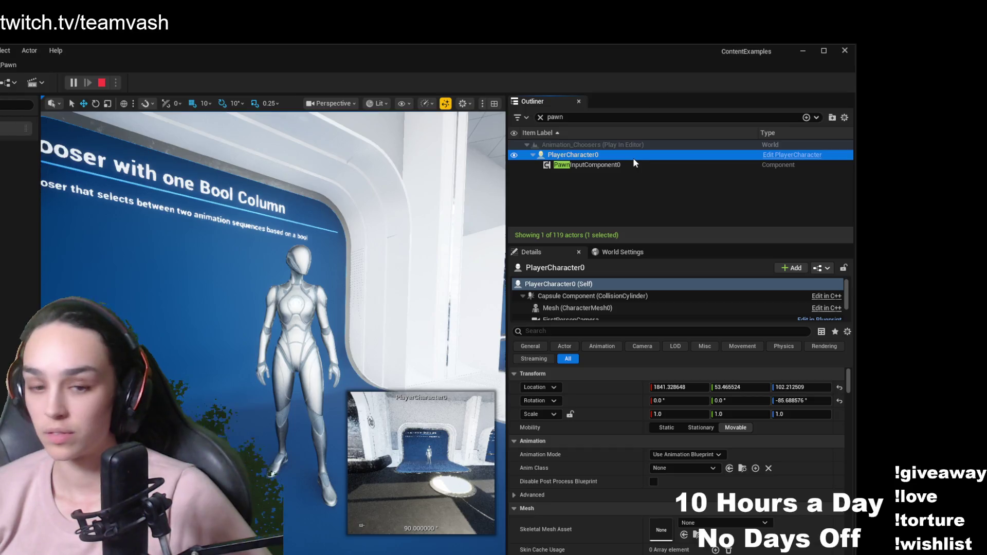
Frame PlayerCharacter0 and its PawnInputComponent0 in the level view, looking toward the corridor
{"action": "mouse_move", "coordinate": [370, 275]}
{"action": "left_mouse_down"}
{"action": "mouse_move", "coordinate": [370, 329]}
{"action": "mouse_move", "coordinate": [406, 335]}
{"action": "left_mouse_up"}
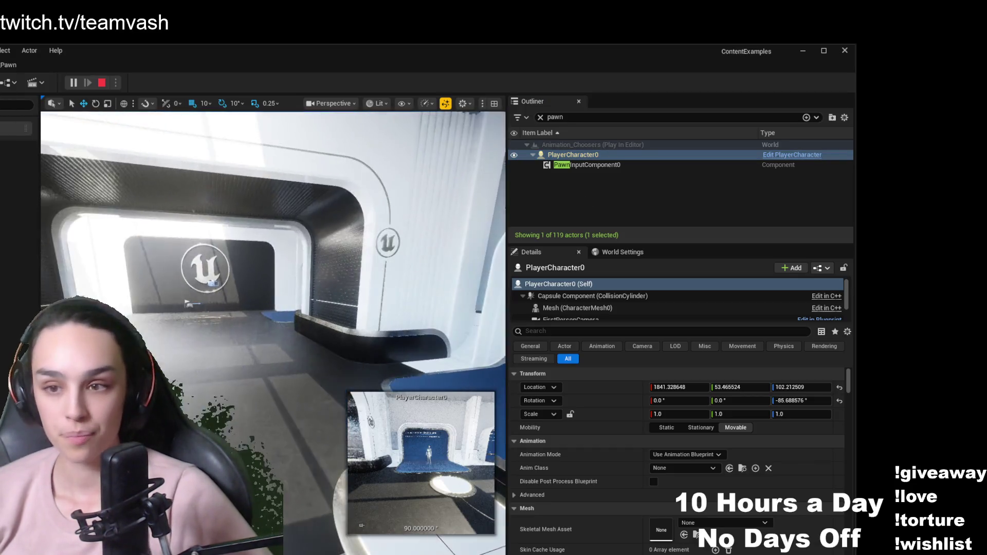
{"action": "left_click", "coordinate": [649, 165]}
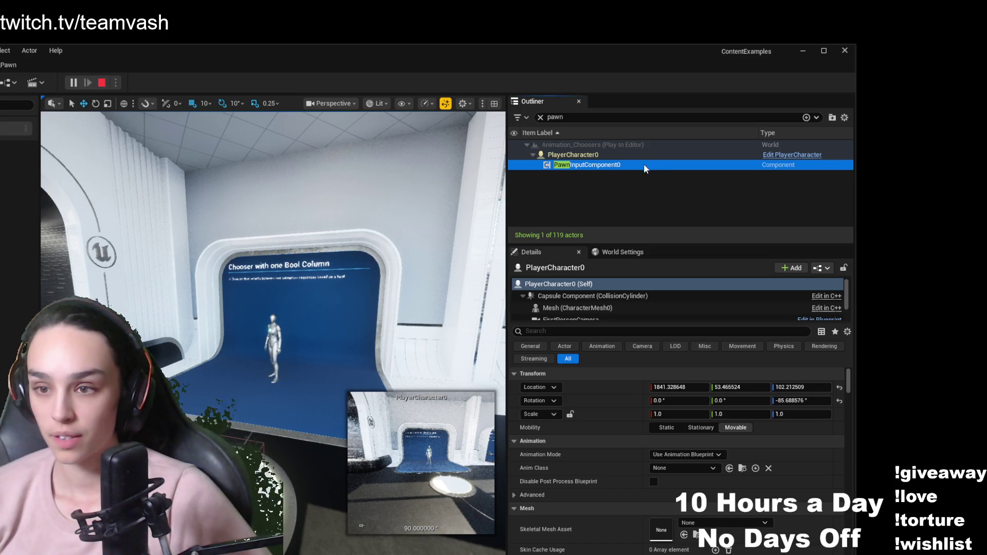
{"action": "double_click", "coordinate": [621, 156]}
{"action": "left_click_drag", "start_coordinate": [308, 257], "coordinate": [360, 257]}
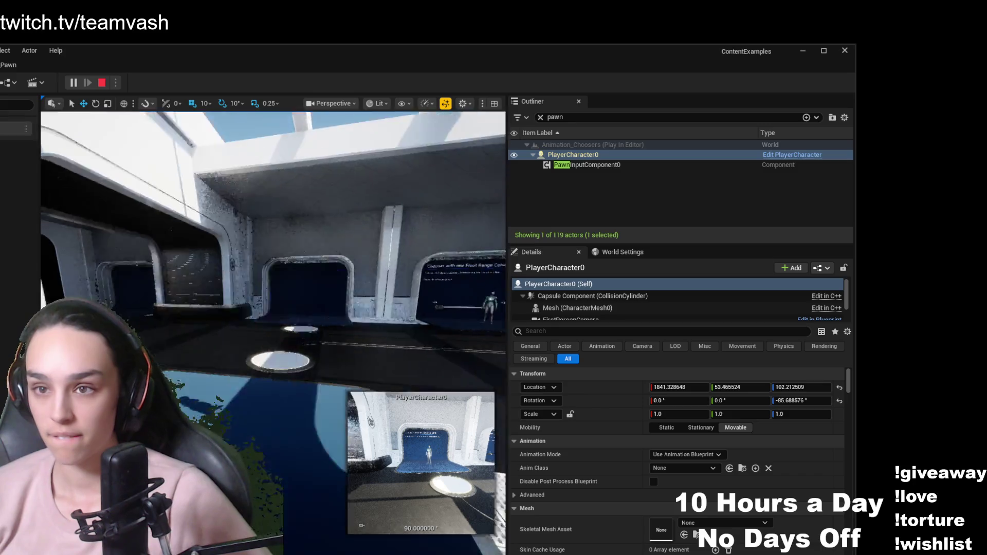
{"action": "double_click", "coordinate": [584, 156]}
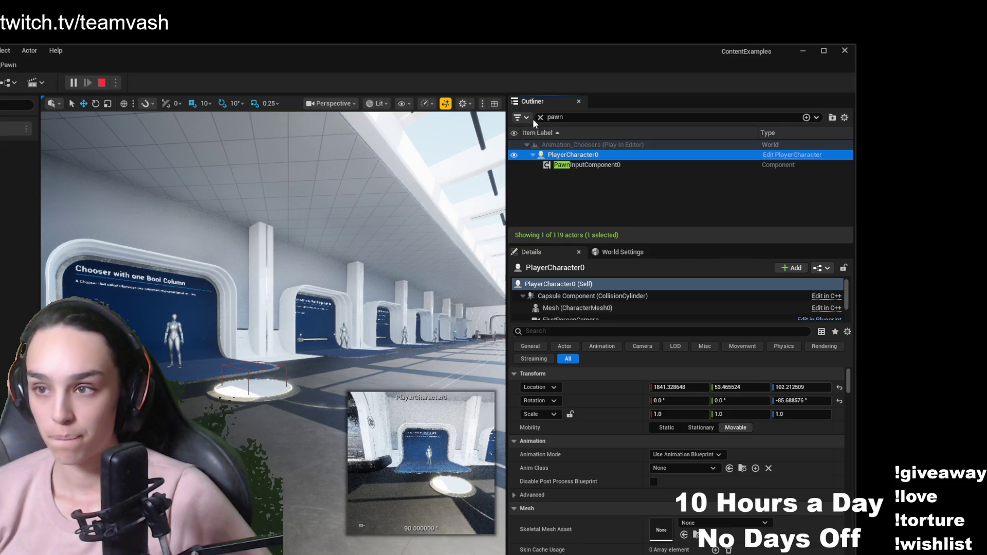
Clear the 'pawn' Outliner filter and select the Bool Column BP_ChooserCharacterDisplay mannequin
{"action": "left_click", "coordinate": [553, 117]}
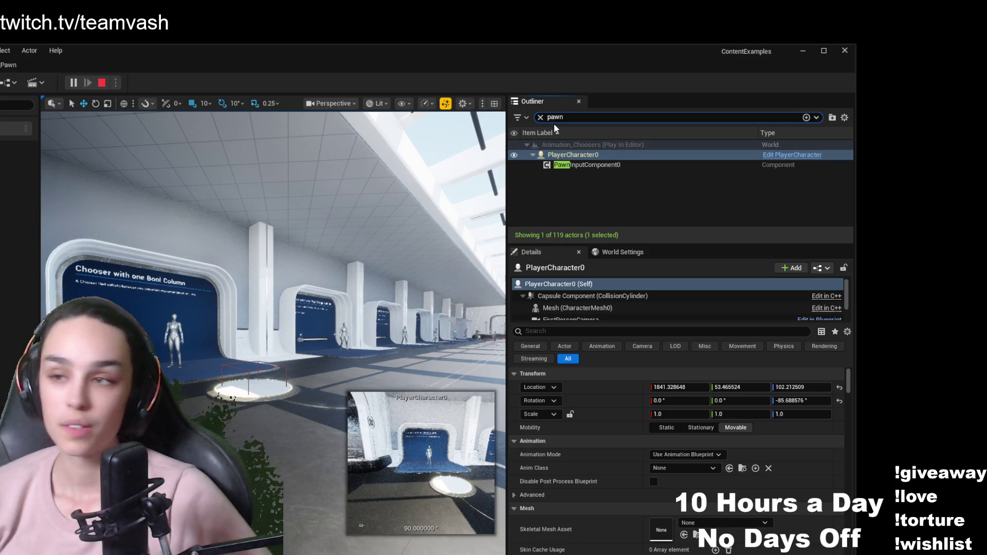
{"action": "left_click", "coordinate": [541, 118]}
{"action": "scroll", "coordinate": [669, 201], "scroll_direction": "up", "scroll_amount": 15}
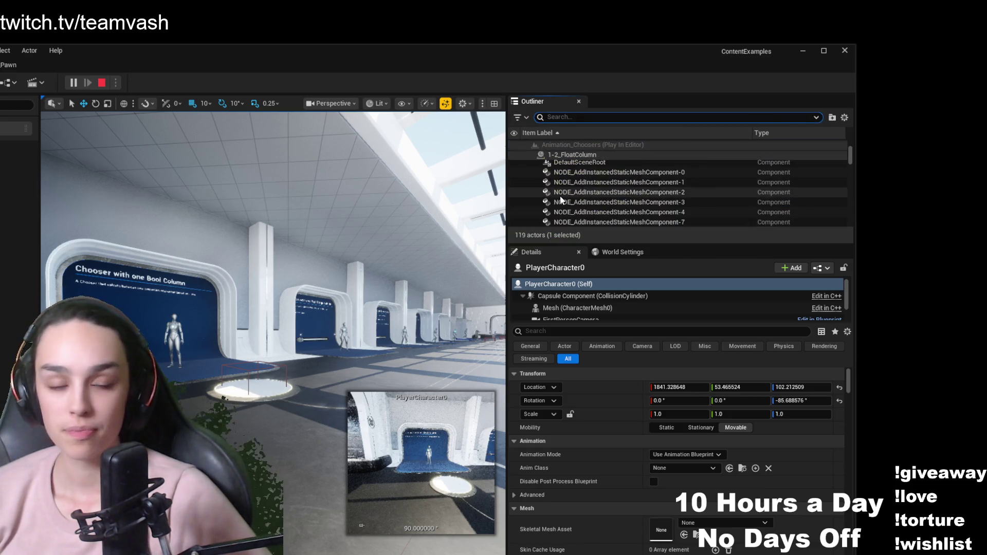
{"action": "scroll", "coordinate": [691, 210], "scroll_direction": "down", "scroll_amount": 5}
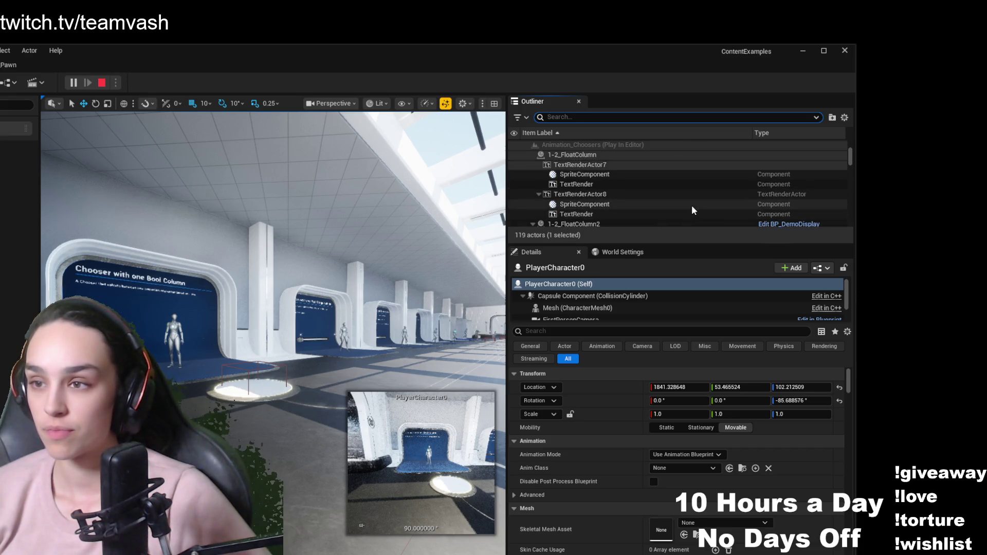
{"action": "scroll", "coordinate": [692, 210], "scroll_direction": "down", "scroll_amount": 3}
{"action": "double_click", "coordinate": [692, 210]}
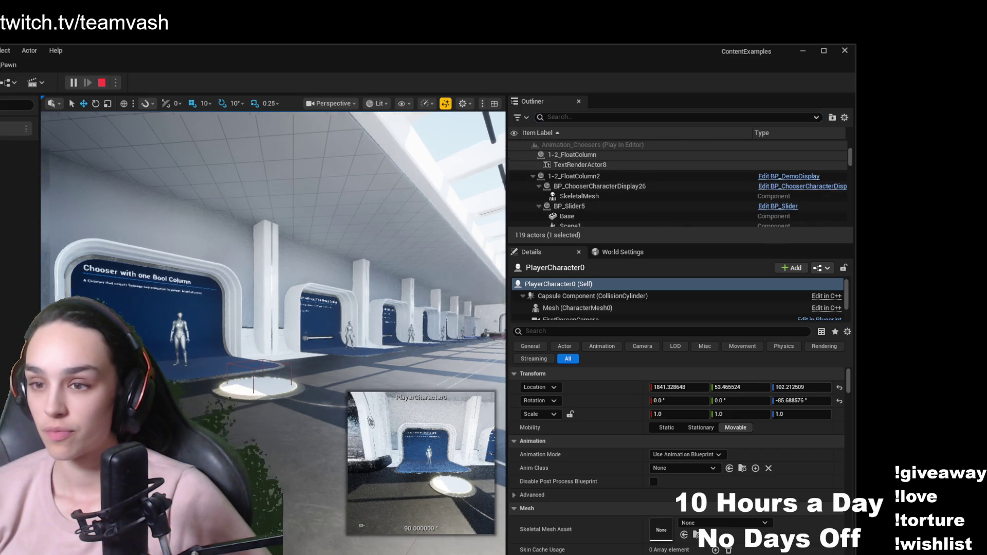
{"action": "left_click", "coordinate": [331, 347]}
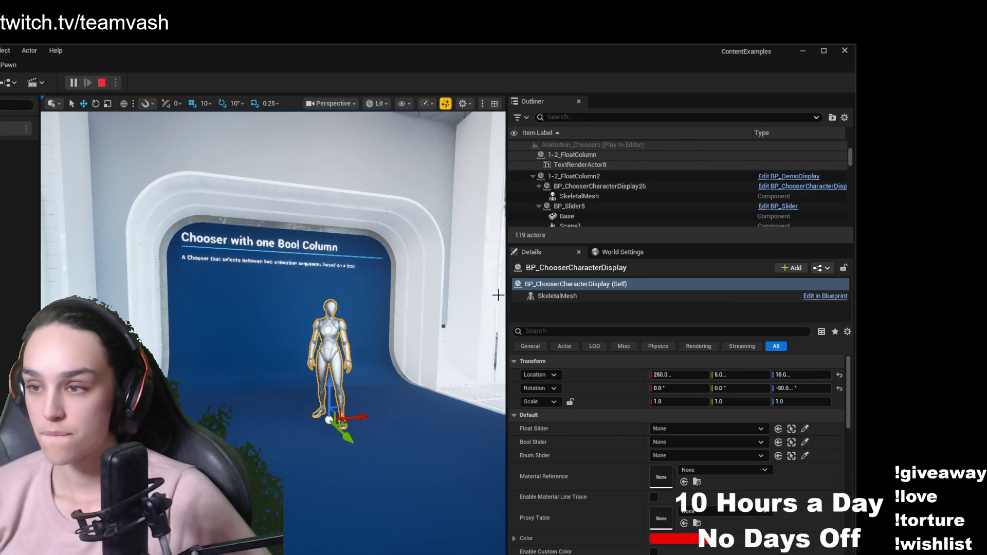
Filter the Outliner by 'characterdisplay' and pick the 1-1_BoolColumn display entry
{"action": "left_click", "coordinate": [207, 320]}
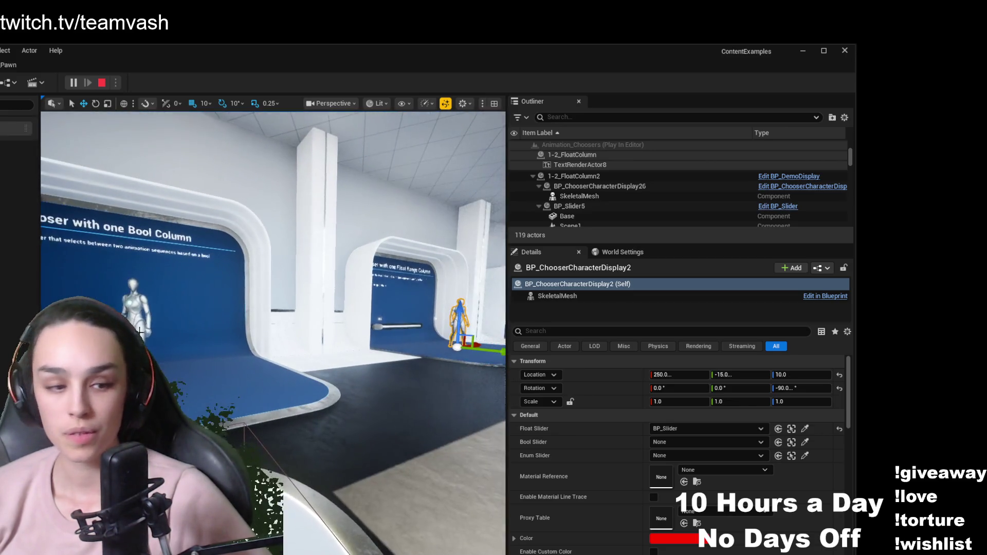
{"action": "left_click", "coordinate": [135, 309]}
{"action": "left_click", "coordinate": [599, 118]}
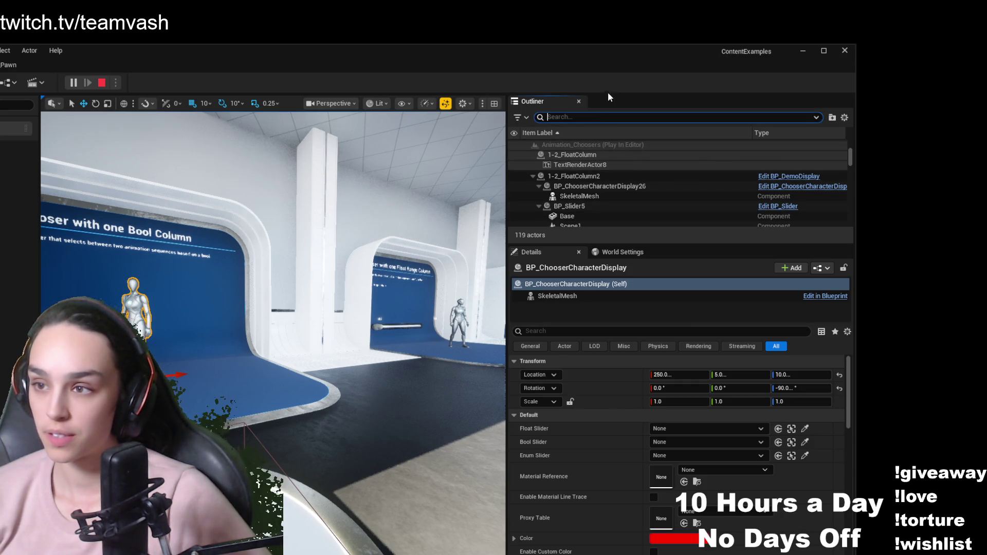
{"action": "type", "text": "characterdisplay"}
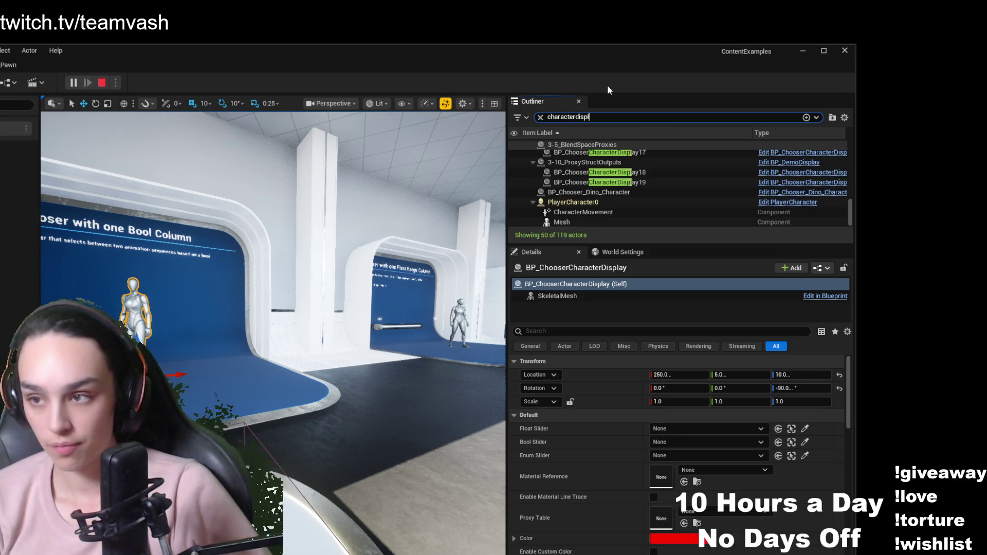
{"action": "scroll", "coordinate": [669, 149], "scroll_direction": "up", "scroll_amount": 2}
{"action": "scroll", "coordinate": [668, 150], "scroll_direction": "up", "scroll_amount": 5}
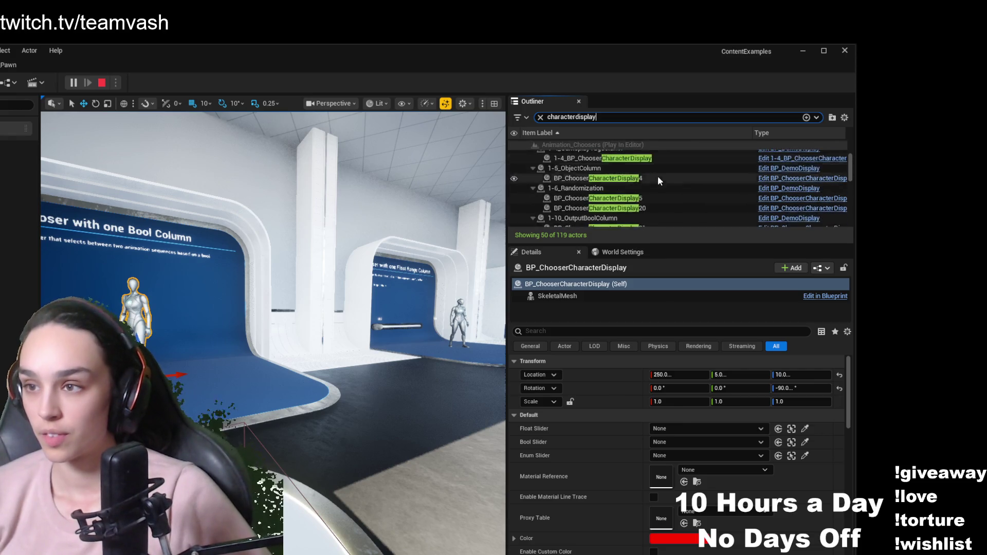
{"action": "left_click", "coordinate": [768, 165]}
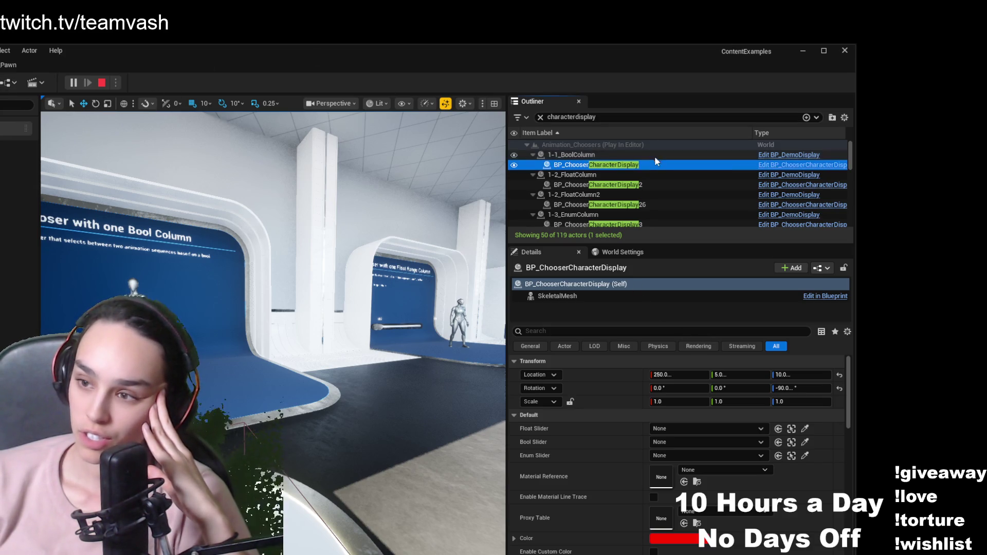
Filter the display's Details by 'anim' to reveal the SkeletalMesh Anim Class 1-1_ABP_BoolColumn
{"action": "left_click", "coordinate": [639, 166]}
{"action": "left_click", "coordinate": [609, 329]}
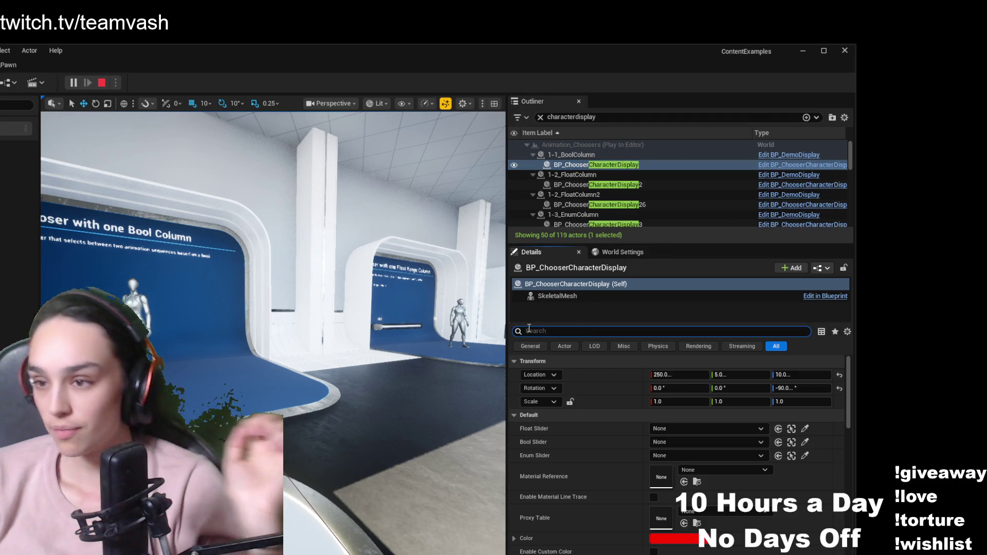
{"action": "type", "text": "anim"}
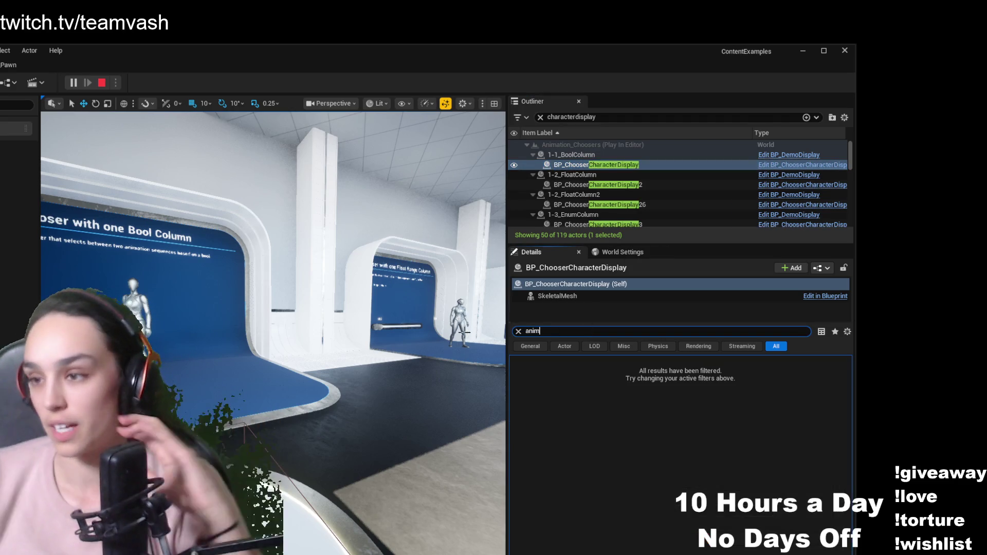
{"action": "left_click", "coordinate": [583, 298]}
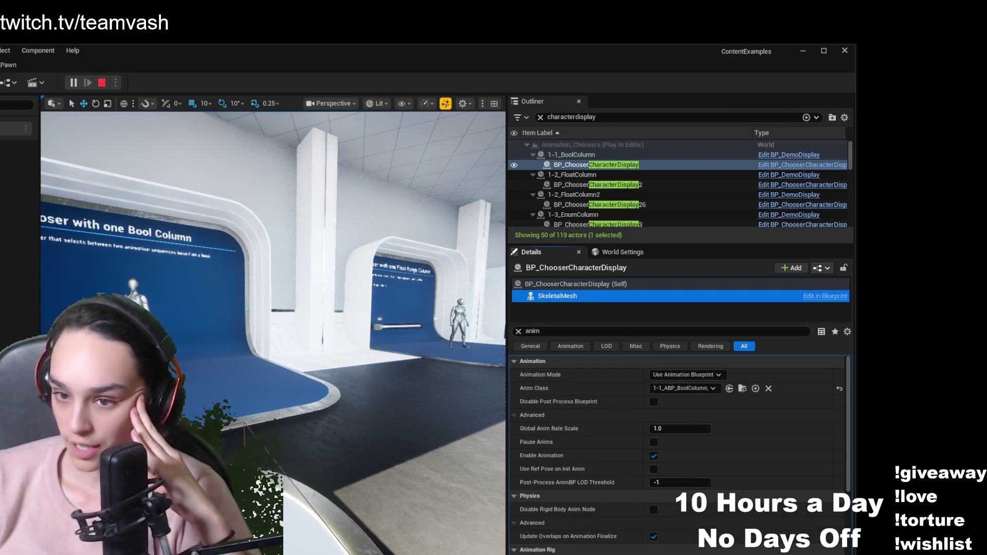
Browse to the anim class asset in the Choosers/1-1 folder, then switch to the 1-1BoolColumn_Chooser table
{"action": "left_click", "coordinate": [744, 388]}
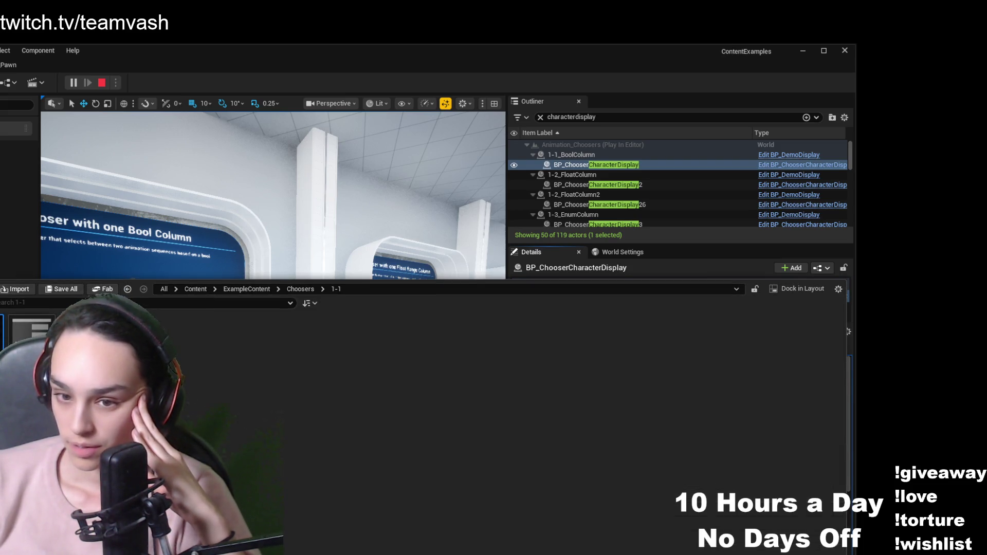
{"action": "left_click", "coordinate": [303, 290]}
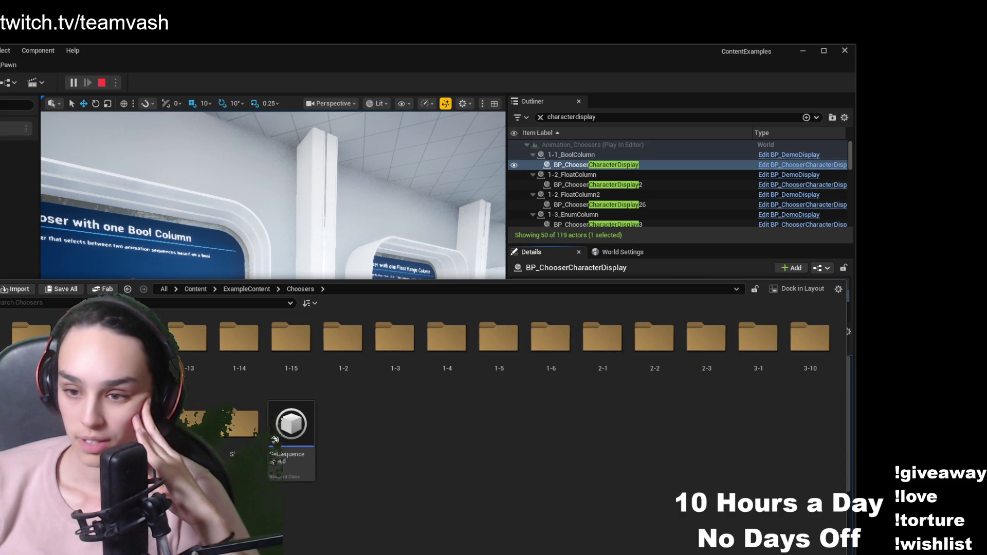
{"action": "double_click", "coordinate": [31, 337]}
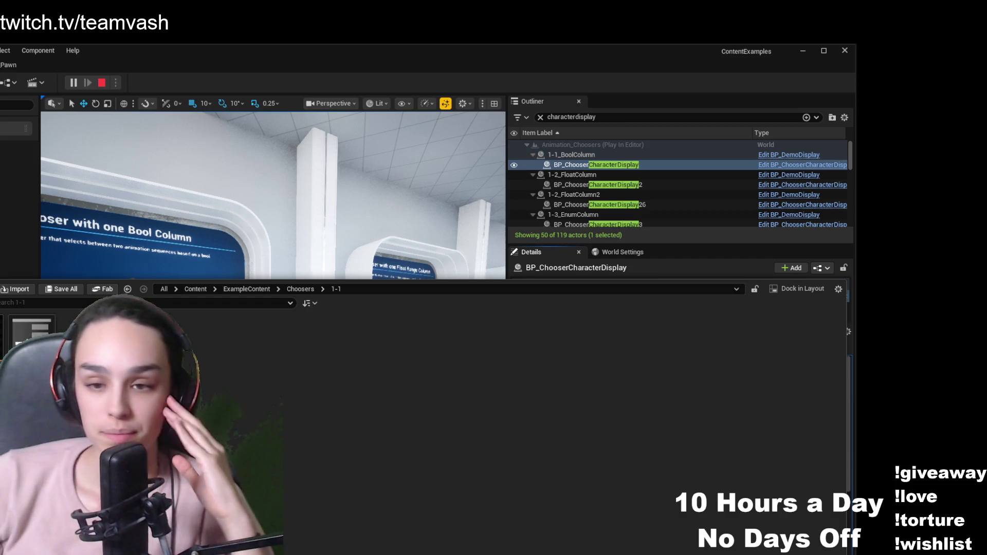
{"action": "key", "text": "ctrl+space"}
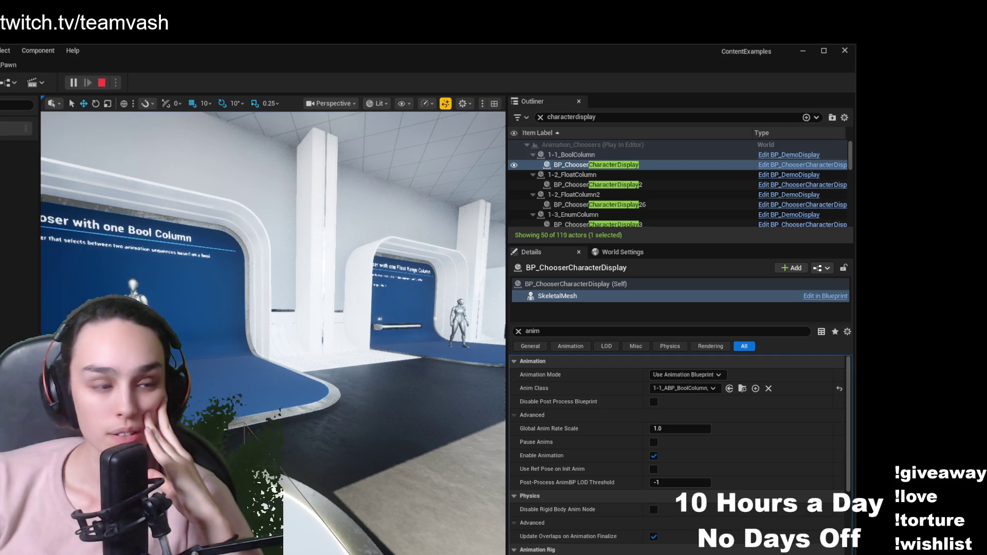
{"action": "key", "text": "alt+Tab"}
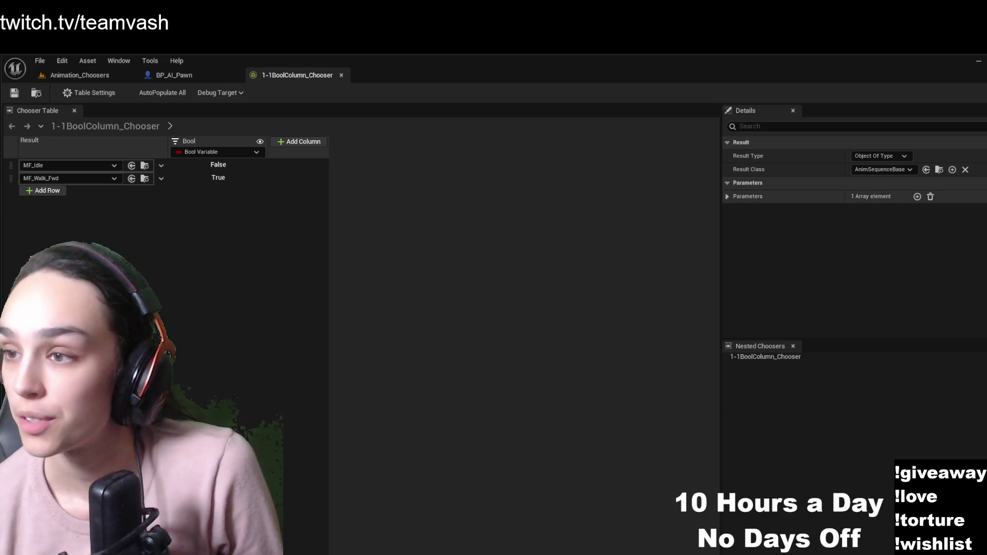
Inspect the chooser's Parameters Index [0] entry, then open 1-1_ABP_BoolColumn from Choosers/1-1
{"action": "left_click", "coordinate": [728, 197]}
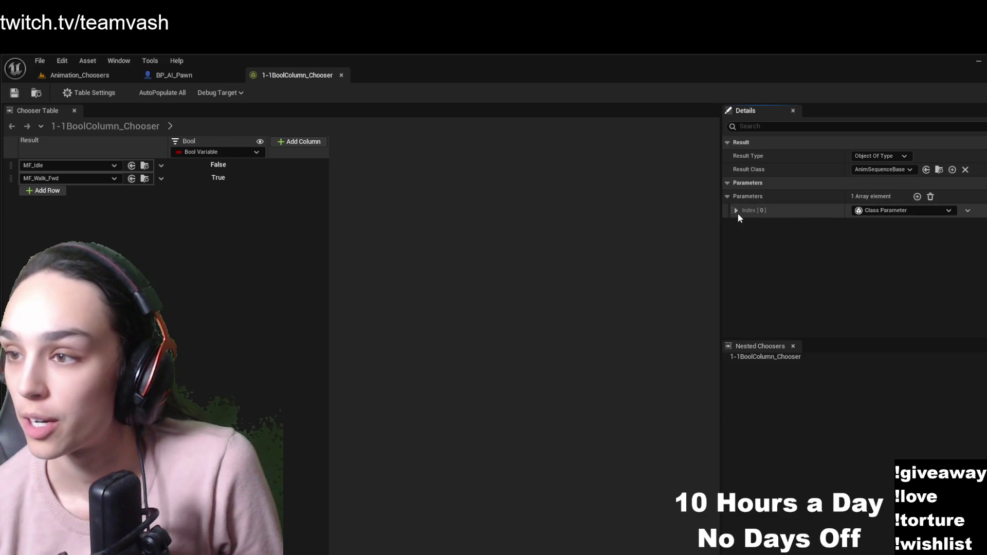
{"action": "left_click", "coordinate": [737, 211]}
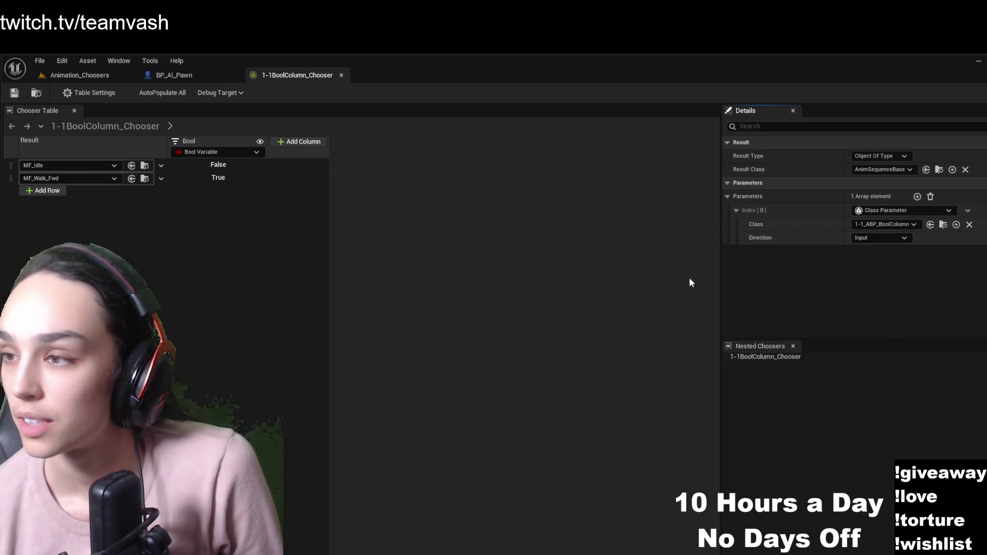
{"action": "left_click", "coordinate": [199, 75]}
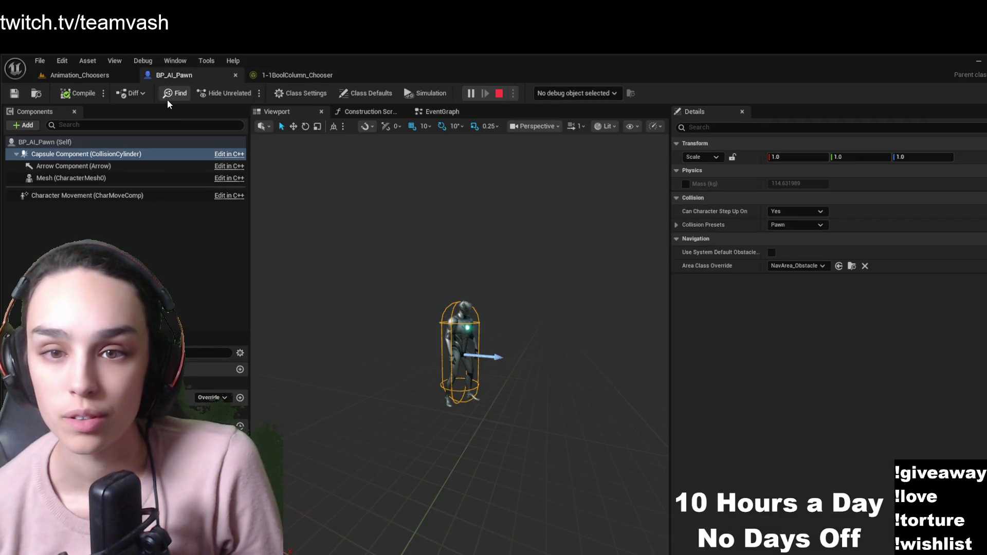
{"action": "key", "text": "ctrl+space"}
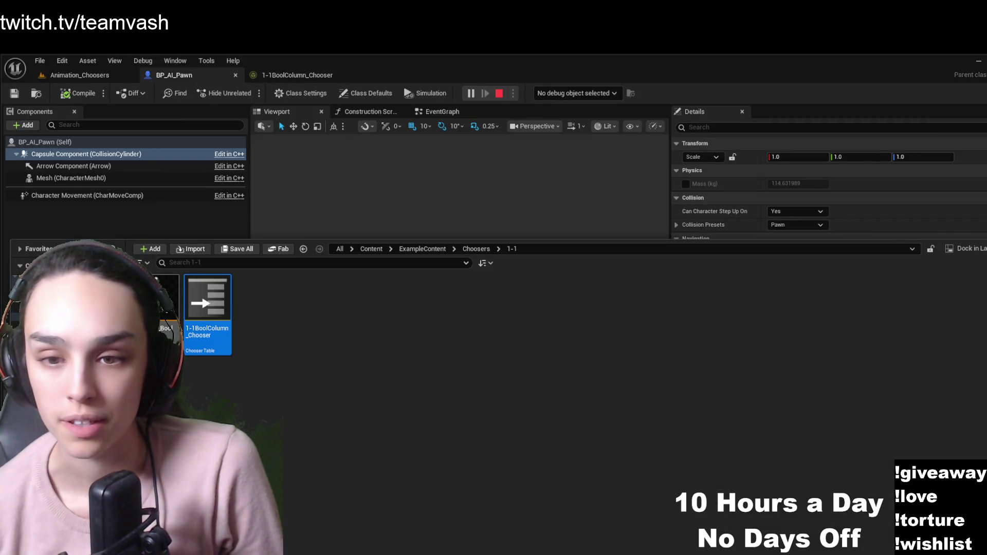
{"action": "double_click", "coordinate": [162, 303]}
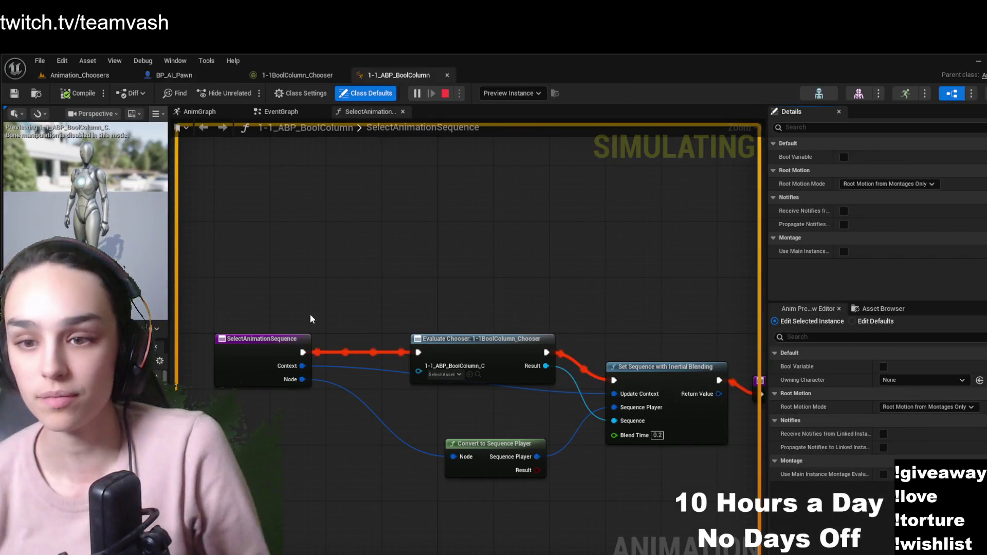
Inspect the Evaluate Chooser node's Chooser property and pan over to the Return Node
{"action": "scroll", "coordinate": [347, 326], "scroll_direction": "up", "scroll_amount": 1}
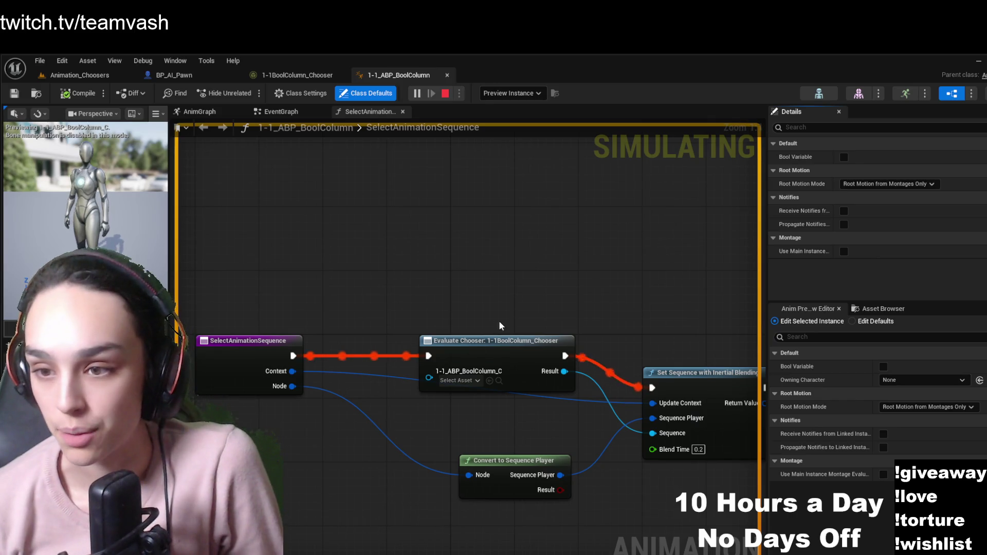
{"action": "left_click", "coordinate": [498, 342]}
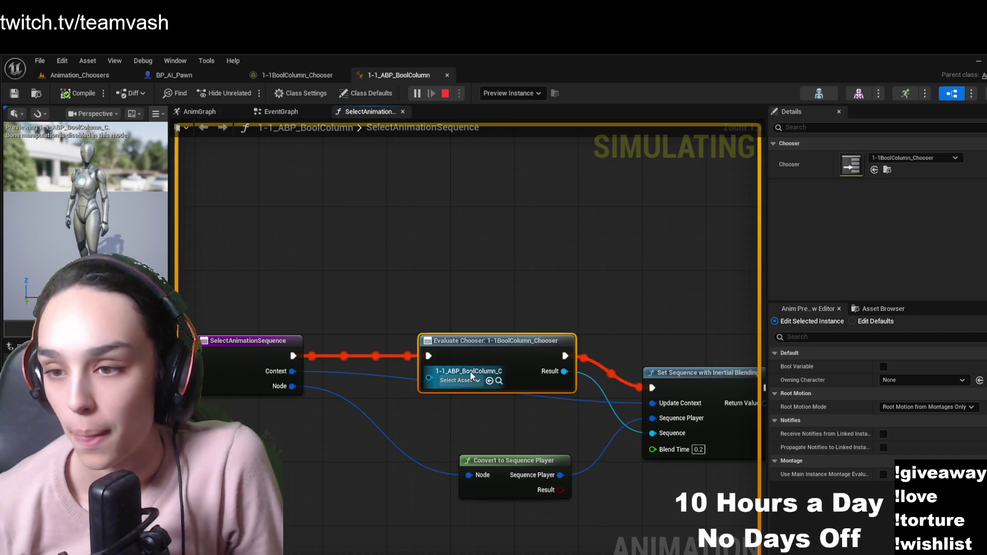
{"action": "mouse_move", "coordinate": [608, 257]}
{"action": "left_mouse_down"}
{"action": "mouse_move", "coordinate": [447, 195]}
{"action": "mouse_move", "coordinate": [572, 194]}
{"action": "mouse_move", "coordinate": [445, 222]}
{"action": "mouse_move", "coordinate": [349, 209]}
{"action": "mouse_move", "coordinate": [512, 201]}
{"action": "mouse_move", "coordinate": [547, 220]}
{"action": "left_mouse_up"}
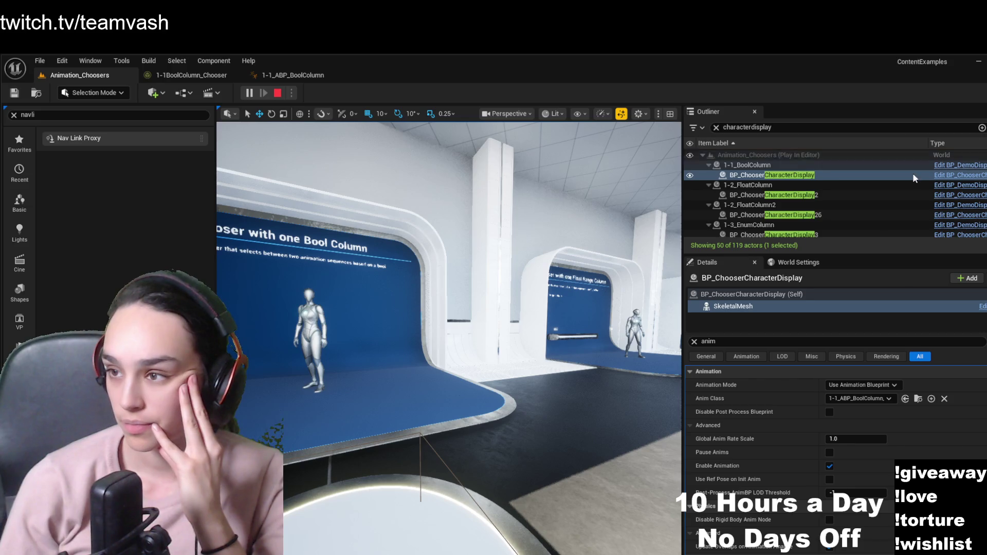
Open the BP_ChooserCharacterDisplay Blueprint and frame its Event Toggle and SET Bool Variable nodes
{"action": "left_click", "coordinate": [969, 177]}
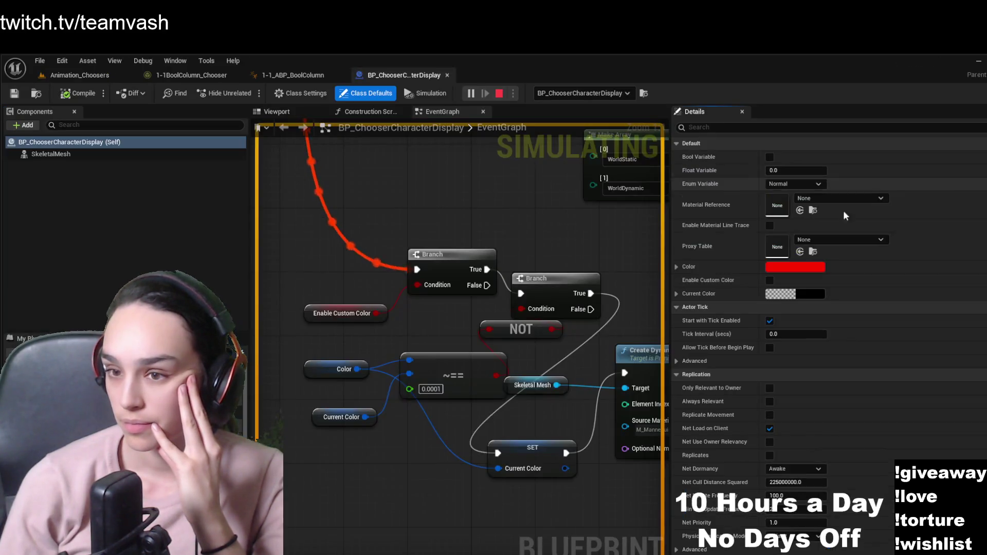
{"action": "left_click_drag", "start_coordinate": [413, 180], "coordinate": [484, 251]}
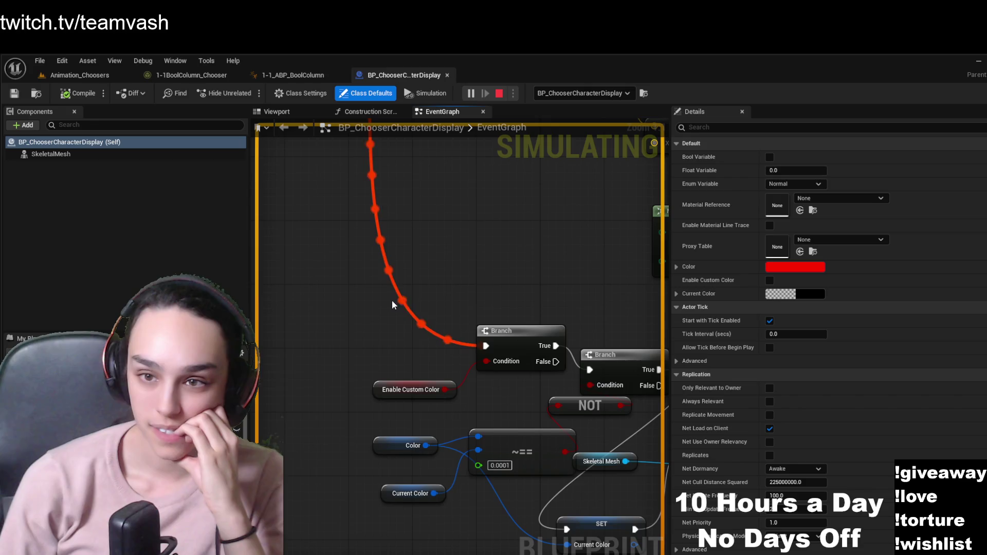
{"action": "scroll", "coordinate": [473, 293], "scroll_direction": "down", "scroll_amount": 7}
{"action": "scroll", "coordinate": [500, 413], "scroll_direction": "up", "scroll_amount": 8}
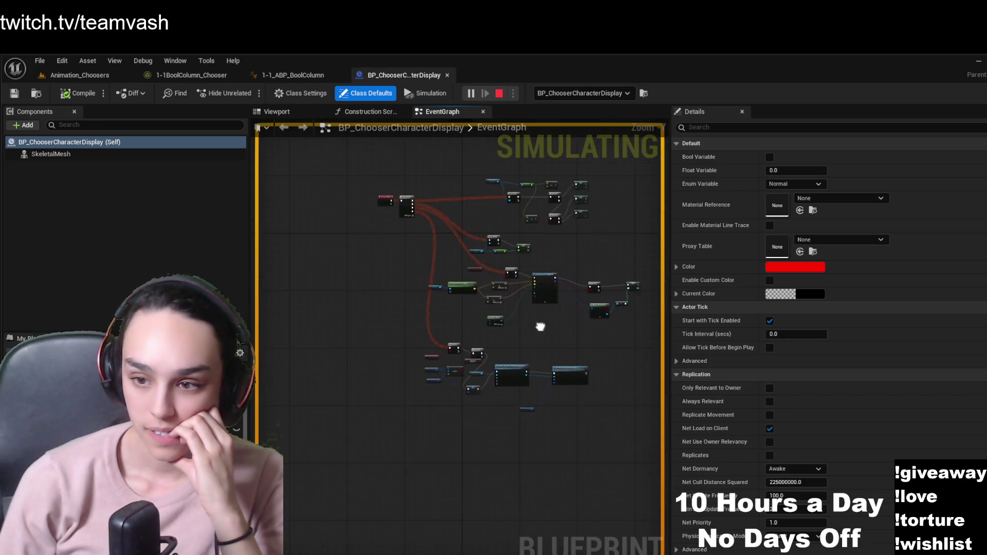
{"action": "mouse_move", "coordinate": [528, 382]}
{"action": "left_mouse_down"}
{"action": "mouse_move", "coordinate": [329, 354]}
{"action": "mouse_move", "coordinate": [440, 360]}
{"action": "mouse_move", "coordinate": [491, 405]}
{"action": "left_mouse_up"}
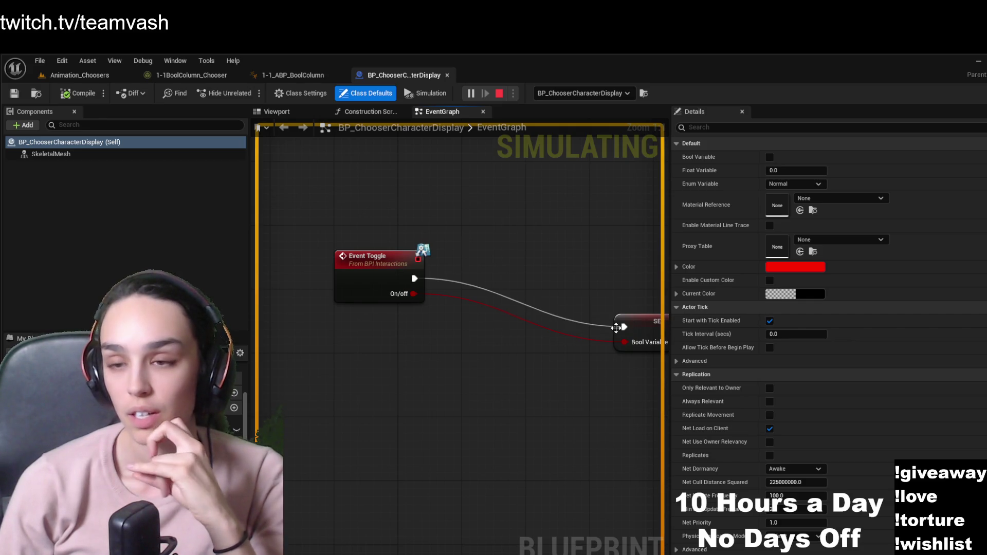
{"action": "mouse_move", "coordinate": [550, 417]}
{"action": "left_mouse_down"}
{"action": "mouse_move", "coordinate": [462, 410]}
{"action": "mouse_move", "coordinate": [553, 417]}
{"action": "left_mouse_up"}
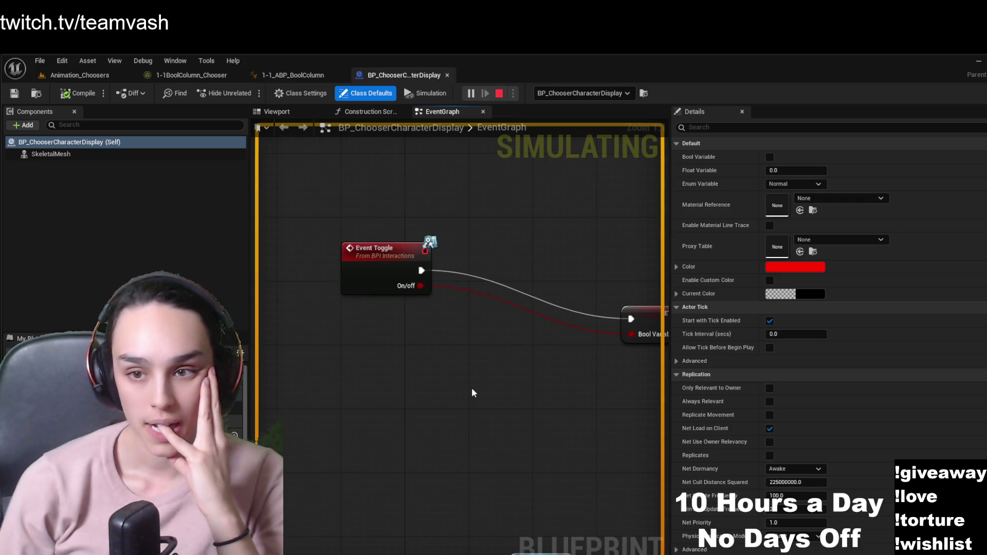
{"action": "left_click_drag", "start_coordinate": [471, 388], "coordinate": [366, 438]}
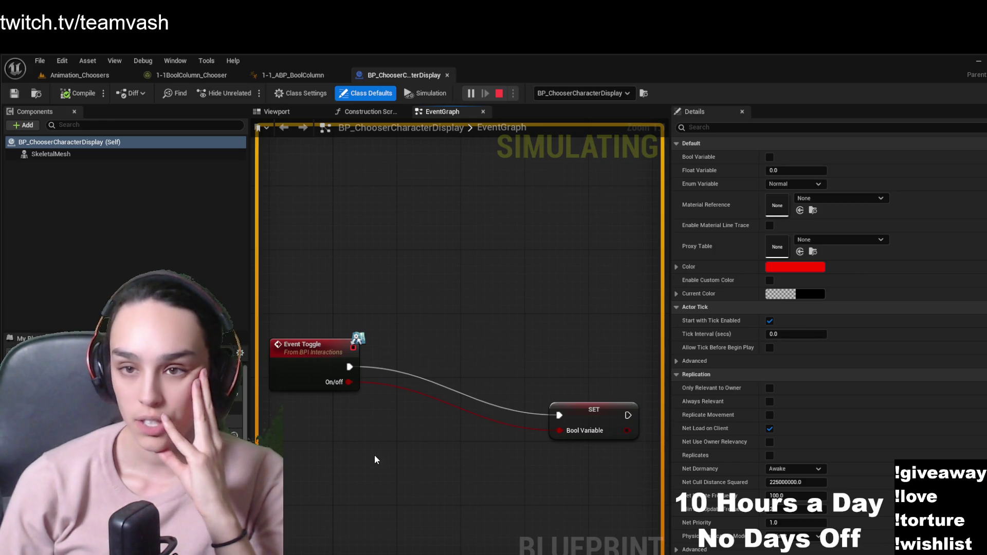
{"action": "left_click_drag", "start_coordinate": [375, 459], "coordinate": [437, 427]}
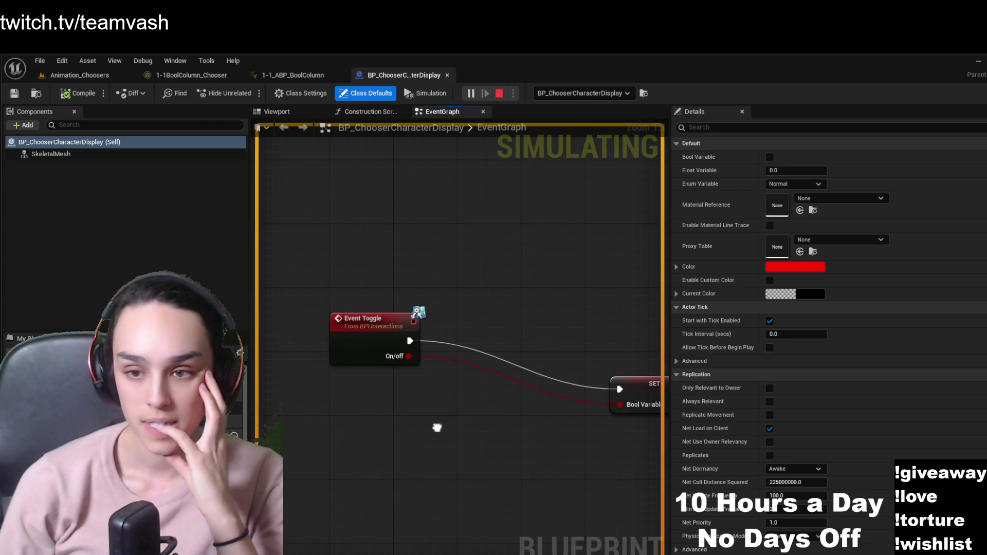
{"action": "key", "text": "ctrl+space"}
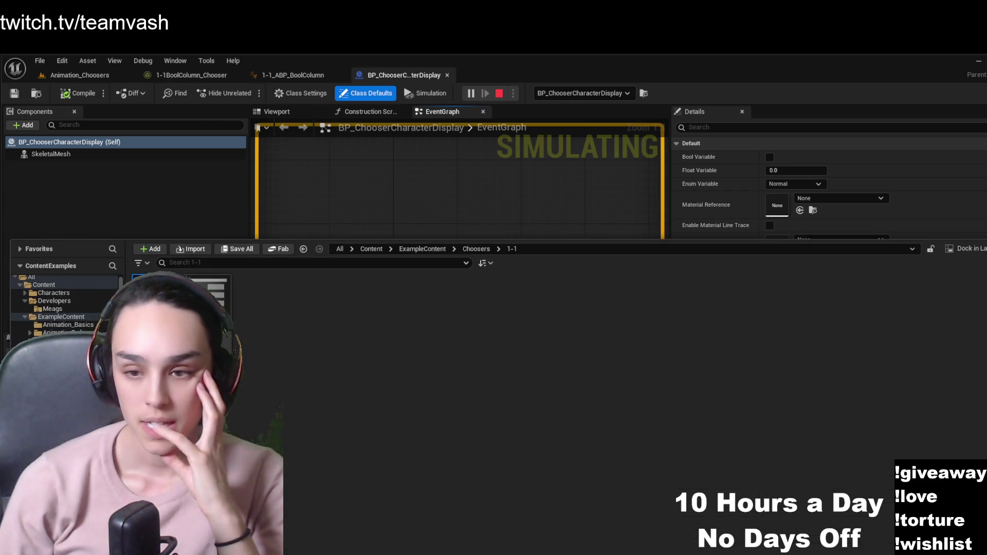
{"action": "left_click", "coordinate": [88, 75]}
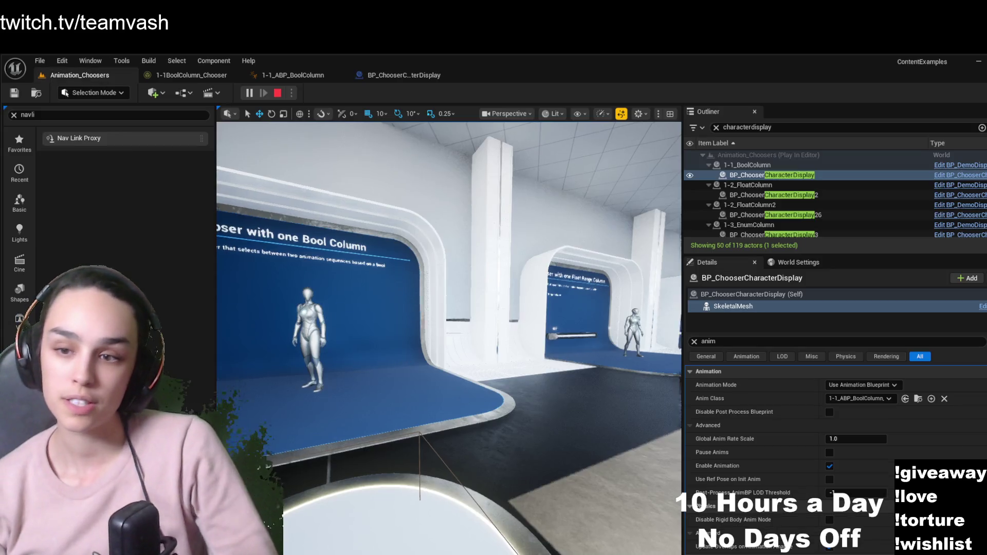
Frame the Bool Column display and select the BP_PressureButton_BPIInteract_Child5 platform in front of it
{"action": "key", "text": "f"}
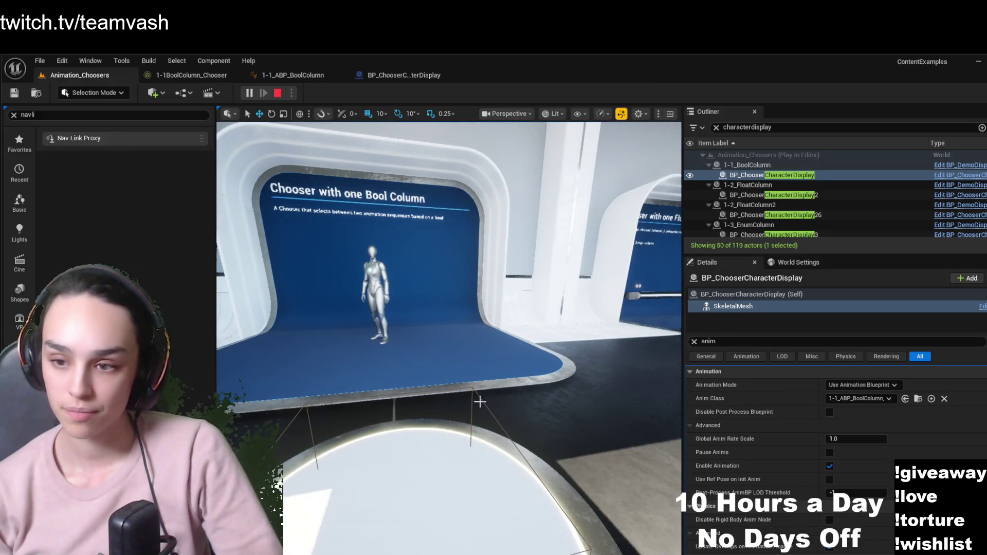
{"action": "left_click", "coordinate": [480, 402]}
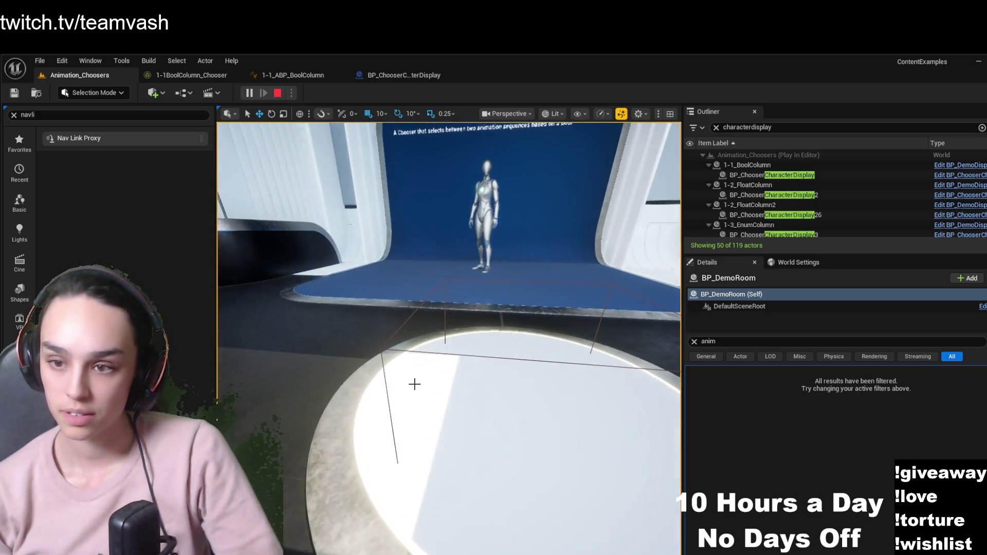
{"action": "left_click", "coordinate": [383, 354]}
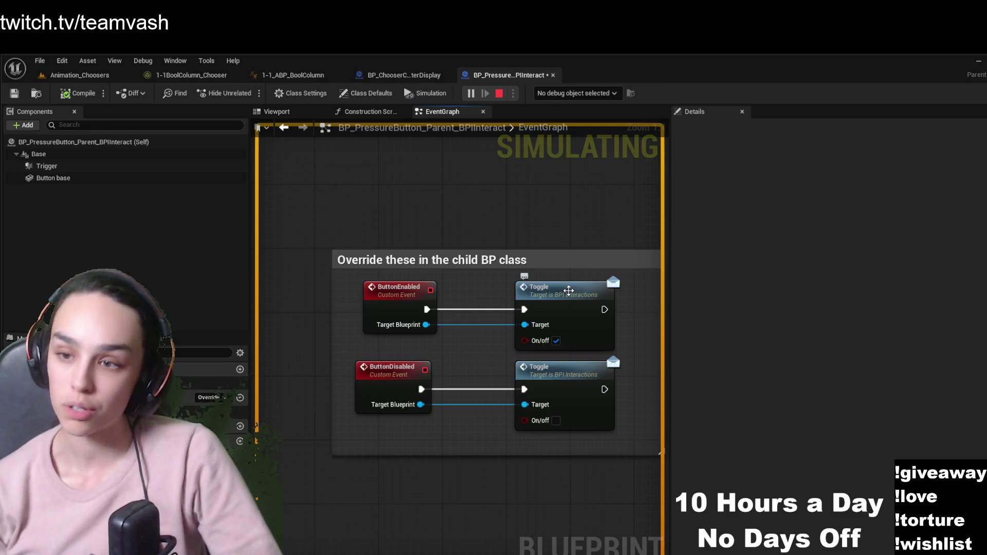
Open the Toggle interface function in BPI_Interactions and inspect the pressure button's ButtonEnabled event
{"action": "double_click", "coordinate": [569, 291]}
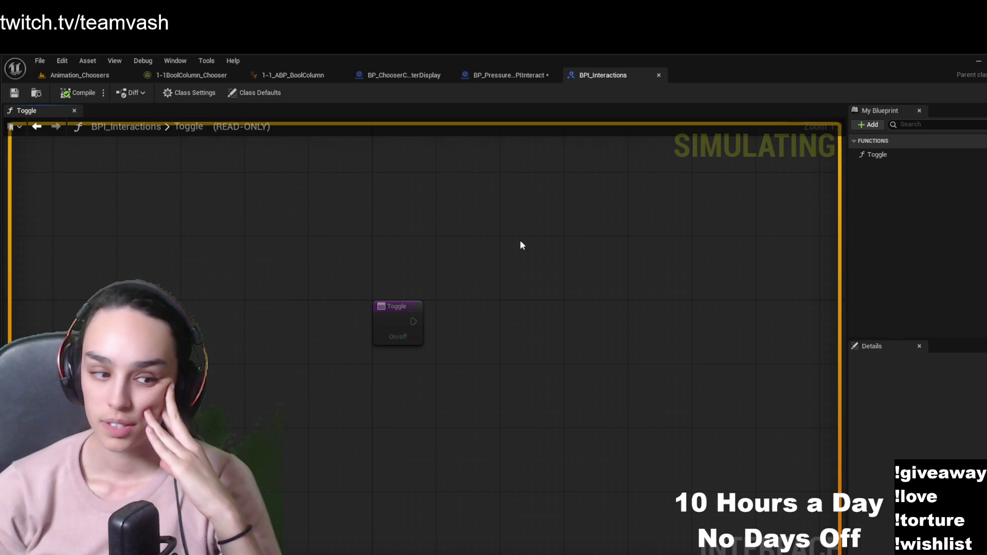
{"action": "left_click", "coordinate": [386, 323]}
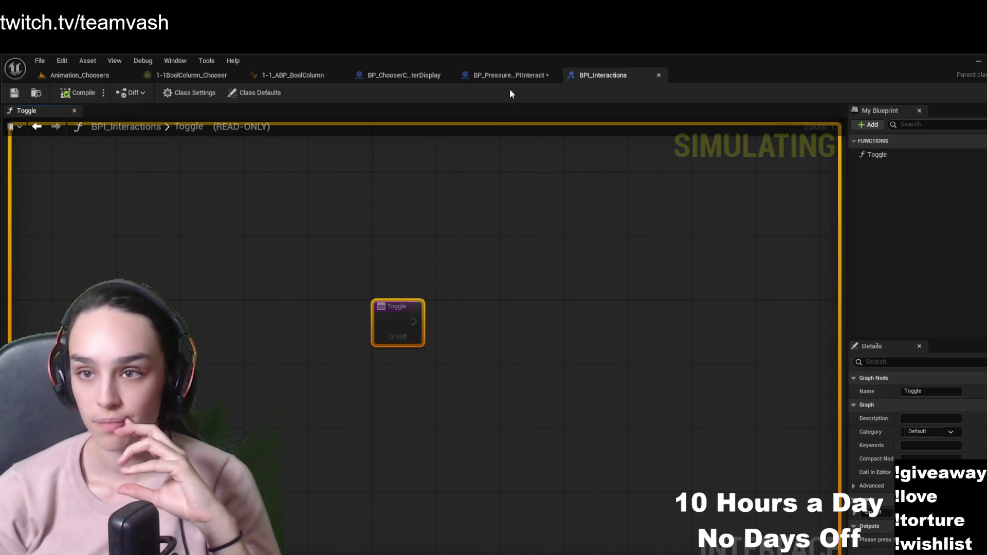
{"action": "left_click", "coordinate": [502, 74]}
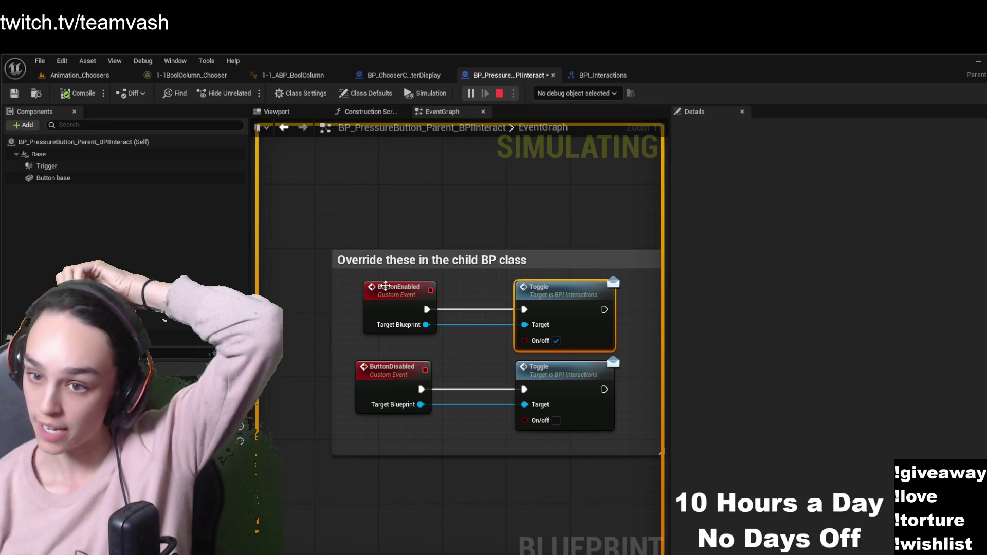
{"action": "left_click", "coordinate": [387, 290]}
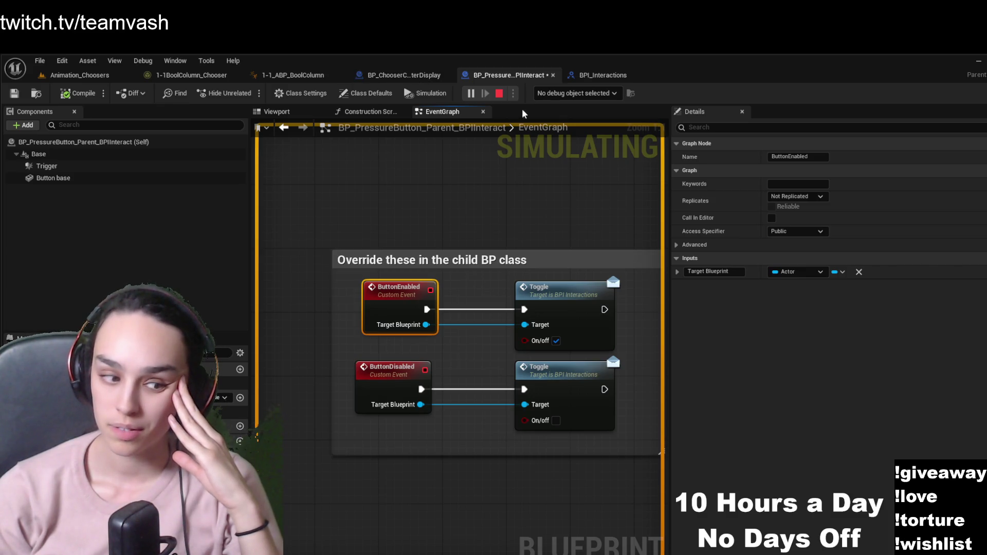
Inspect the character display Blueprint's Event Toggle node and its Toggle interface function
{"action": "left_click", "coordinate": [402, 76]}
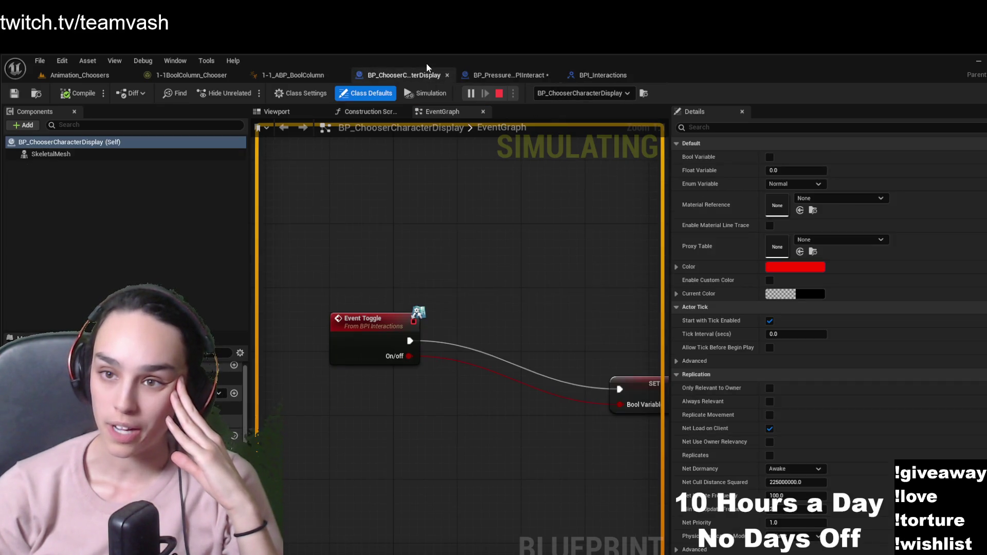
{"action": "left_click", "coordinate": [371, 319]}
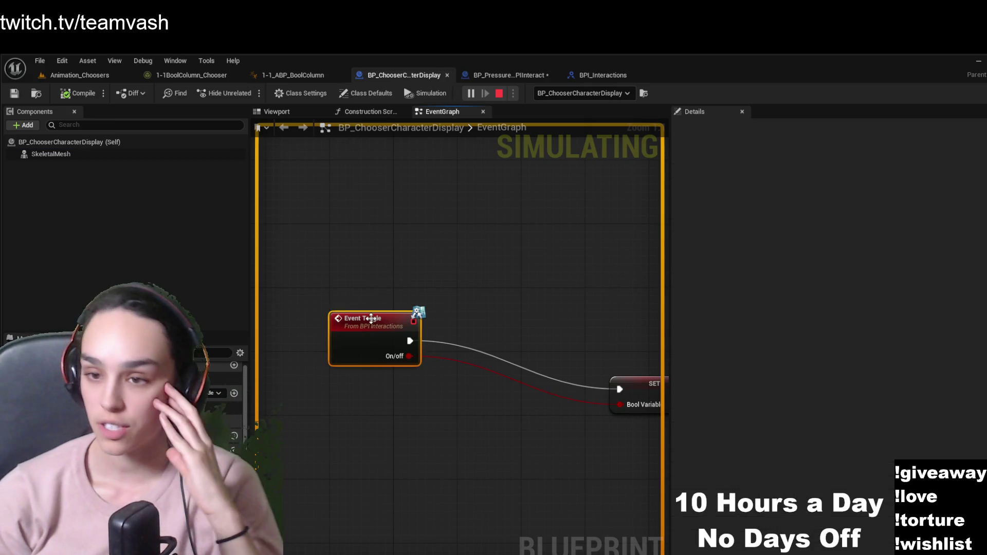
{"action": "double_click", "coordinate": [371, 322]}
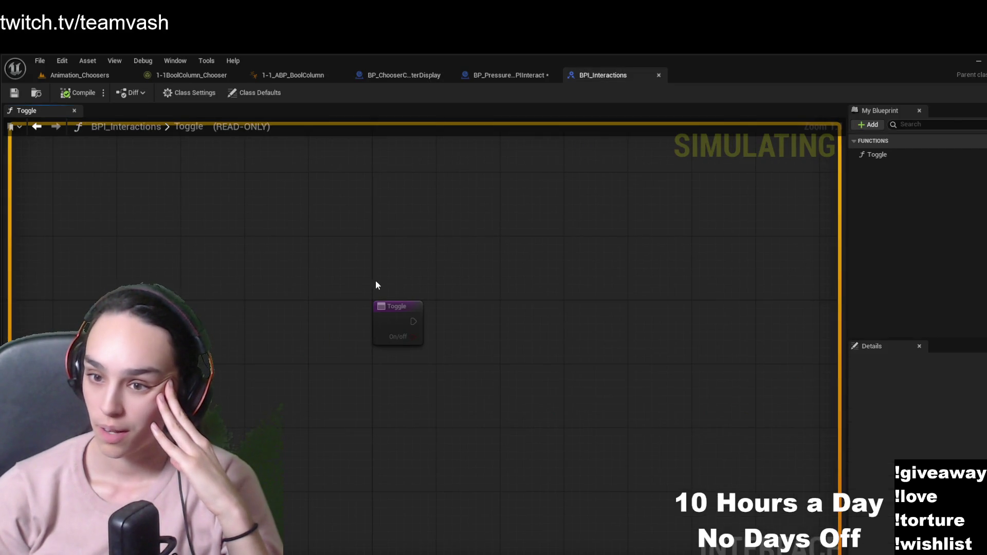
{"action": "left_click", "coordinate": [406, 75]}
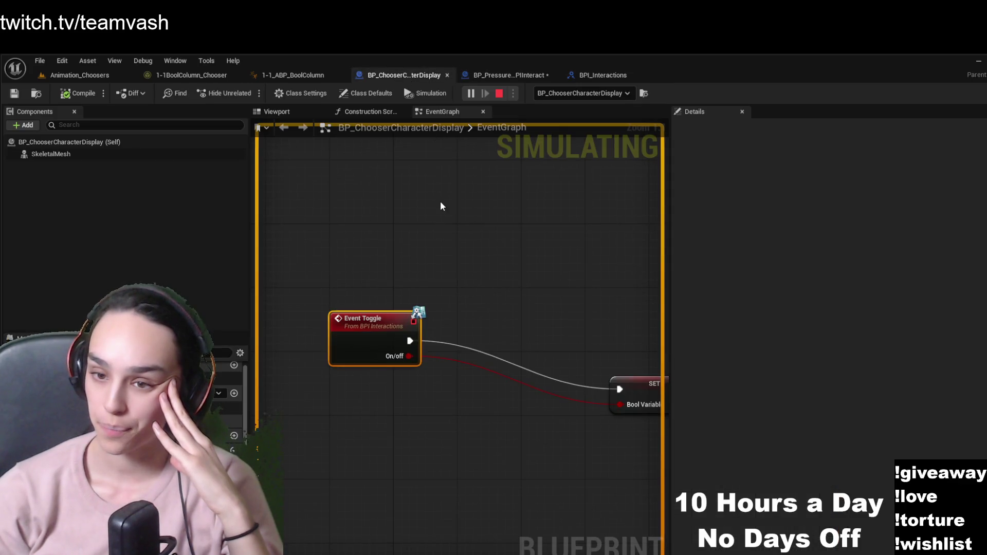
{"action": "left_click", "coordinate": [366, 93]}
{"action": "scroll", "coordinate": [738, 174], "scroll_direction": "down", "scroll_amount": 3}
{"action": "left_click", "coordinate": [736, 127]}
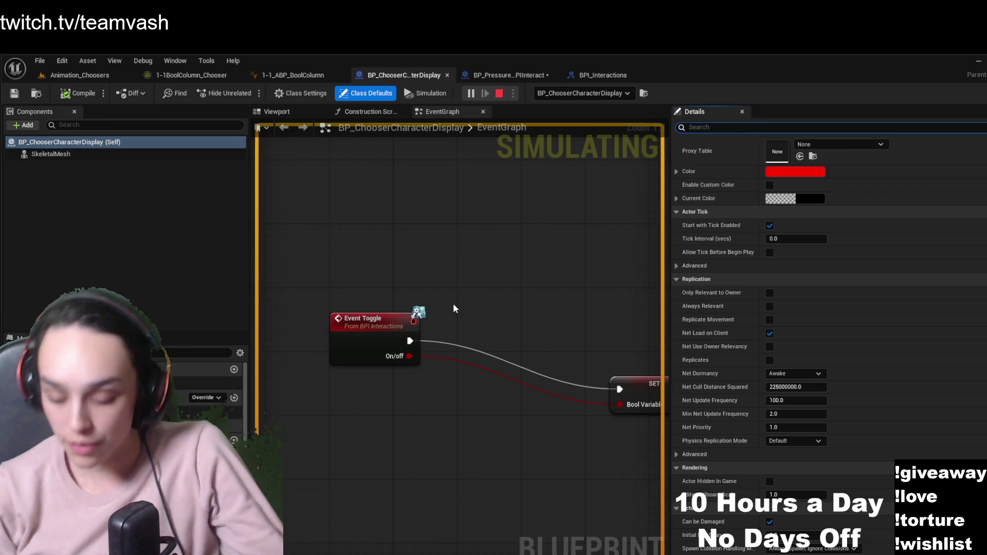
{"action": "type", "text": "inter"}
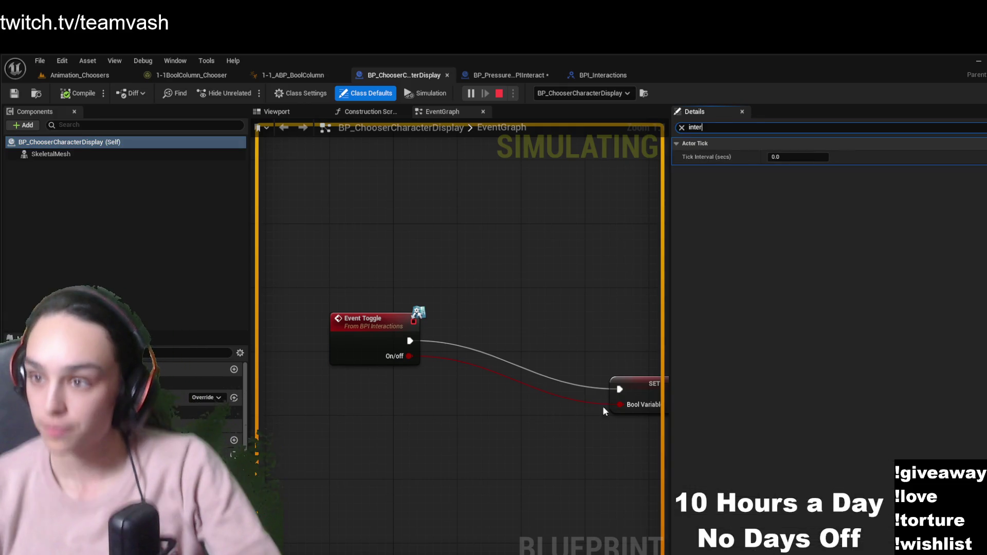
{"action": "left_click", "coordinate": [56, 155]}
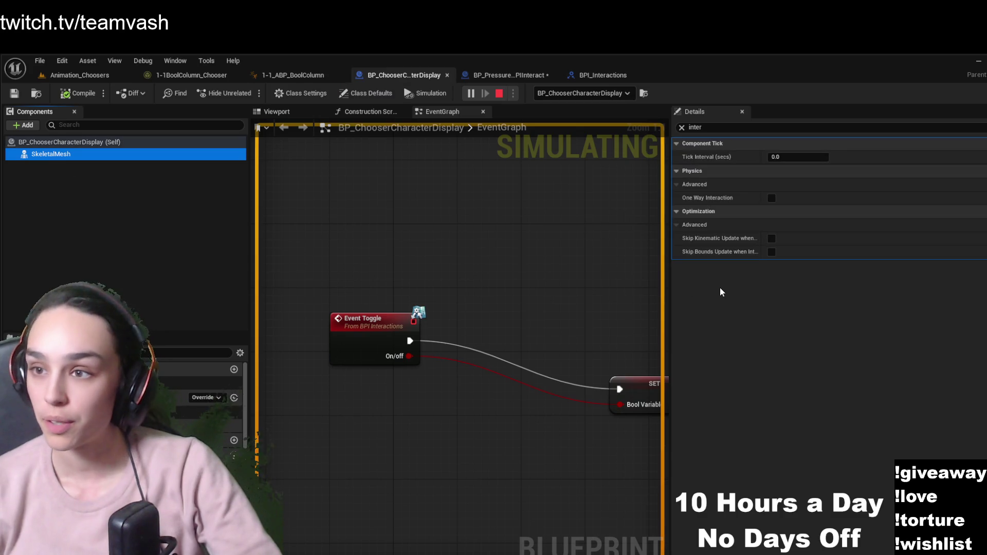
{"action": "left_click", "coordinate": [100, 146]}
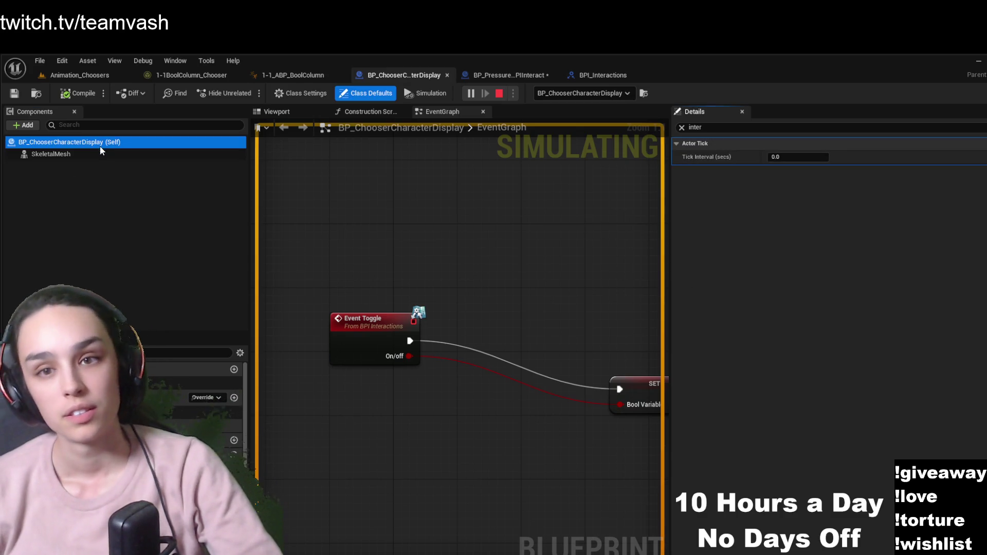
{"action": "left_click", "coordinate": [682, 128]}
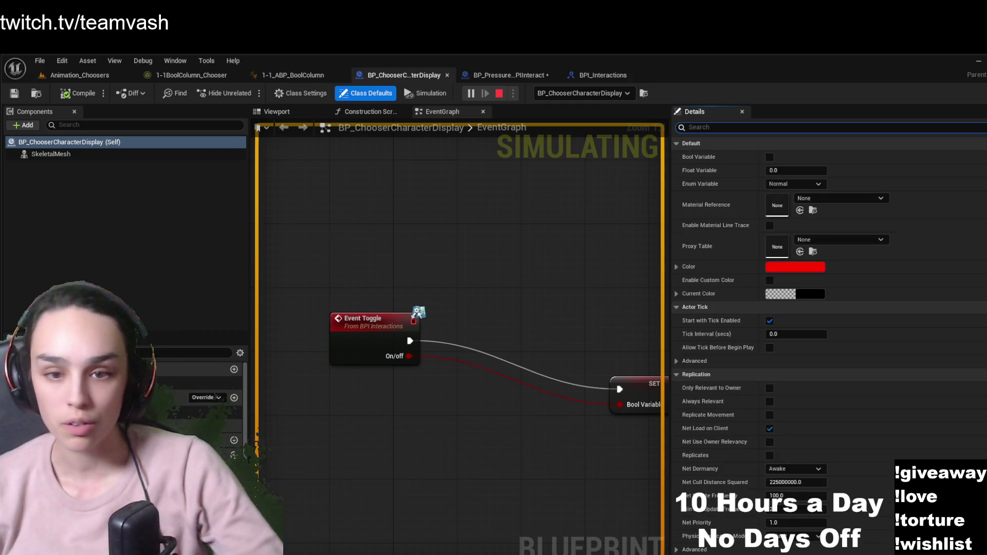
{"action": "left_click", "coordinate": [369, 328]}
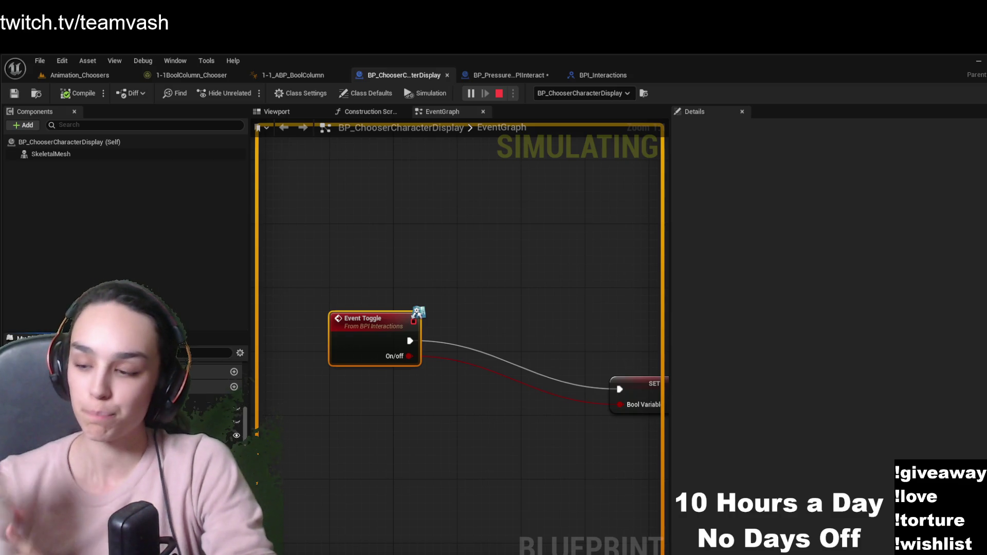
{"action": "left_click", "coordinate": [57, 141]}
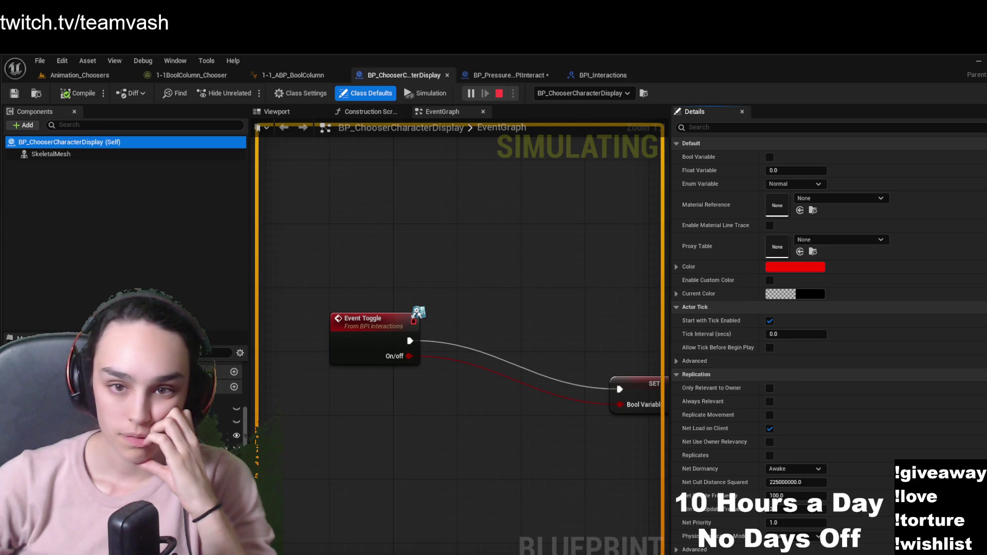
{"action": "key", "text": "ctrl+space"}
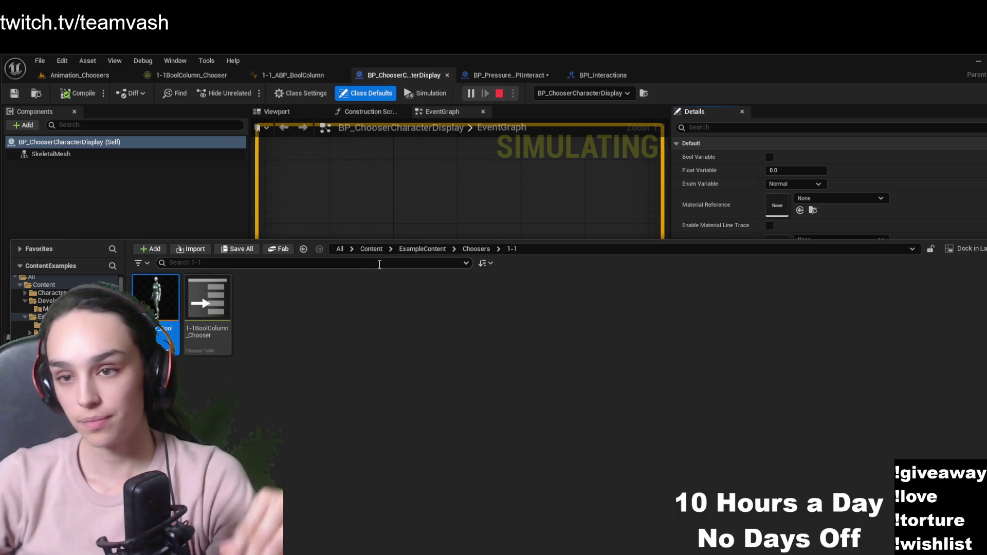
Find BP_ChooserCharacterDisplay in the Content root by searching 'bp_choos', and stop the simulation
{"action": "left_click", "coordinate": [371, 249]}
{"action": "type", "text": "bp_choos"}
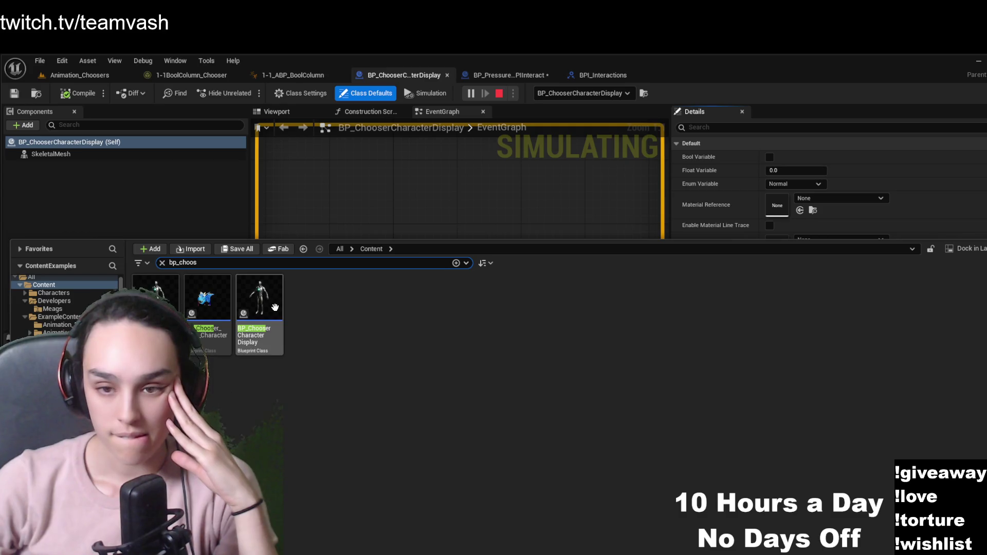
{"action": "left_click", "coordinate": [276, 307]}
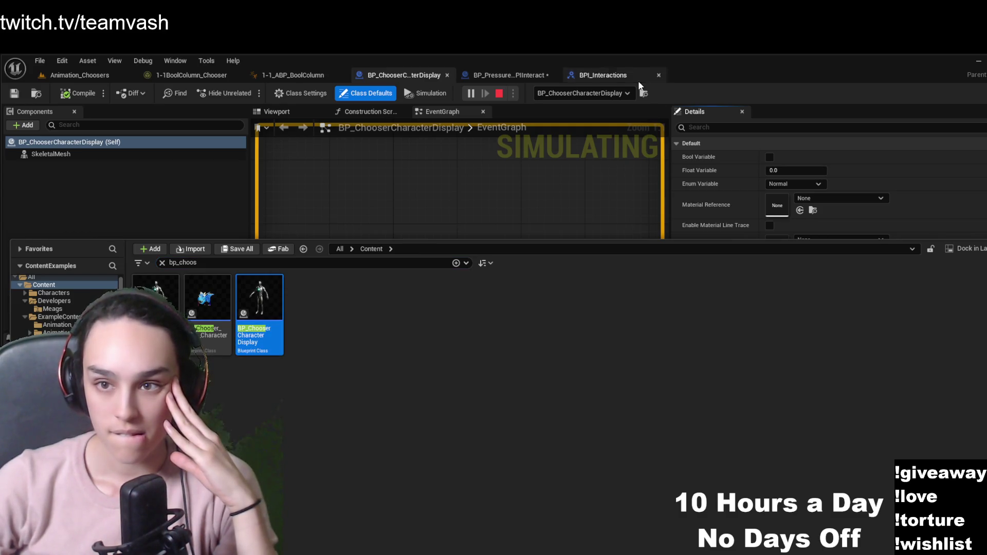
{"action": "left_click", "coordinate": [498, 93]}
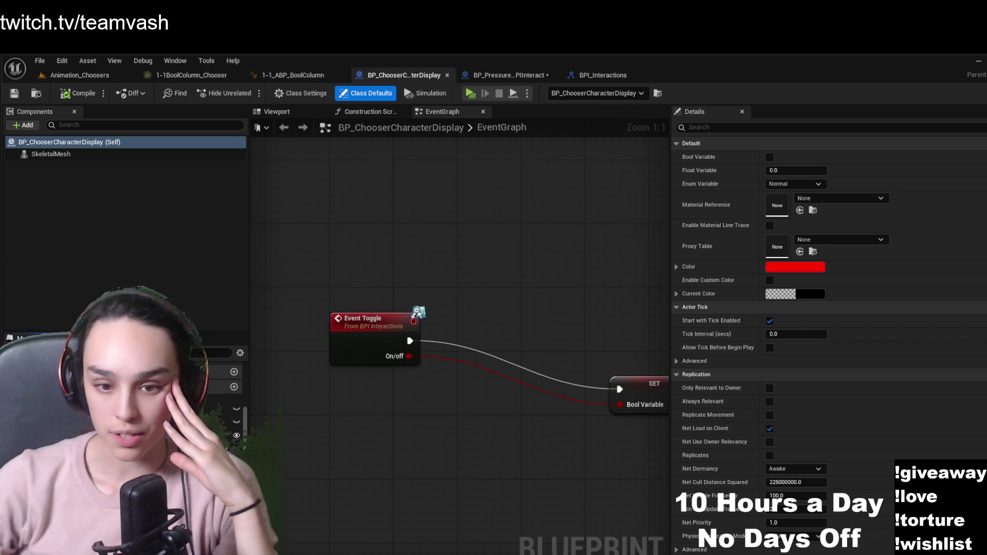
{"action": "key", "text": "ctrl+space"}
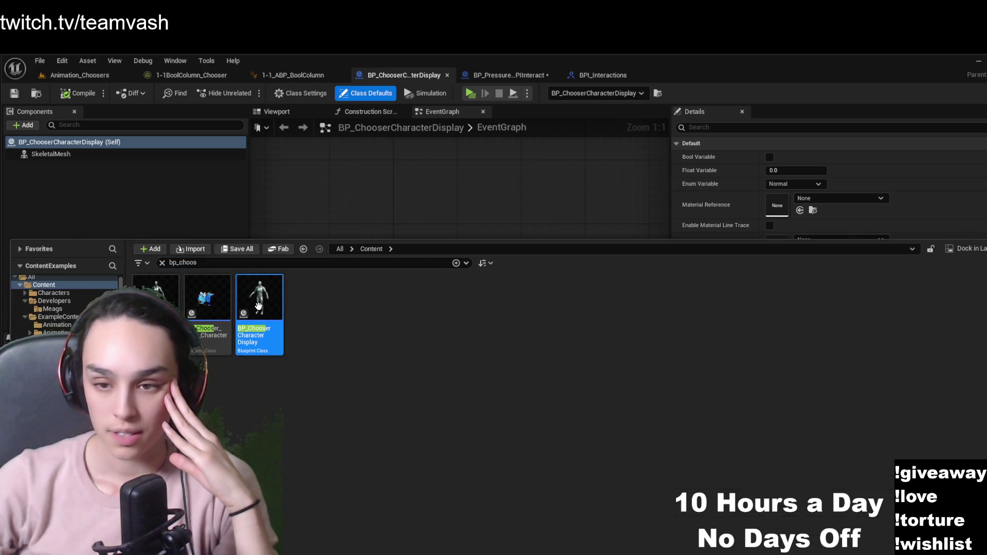
{"action": "left_click", "coordinate": [426, 158]}
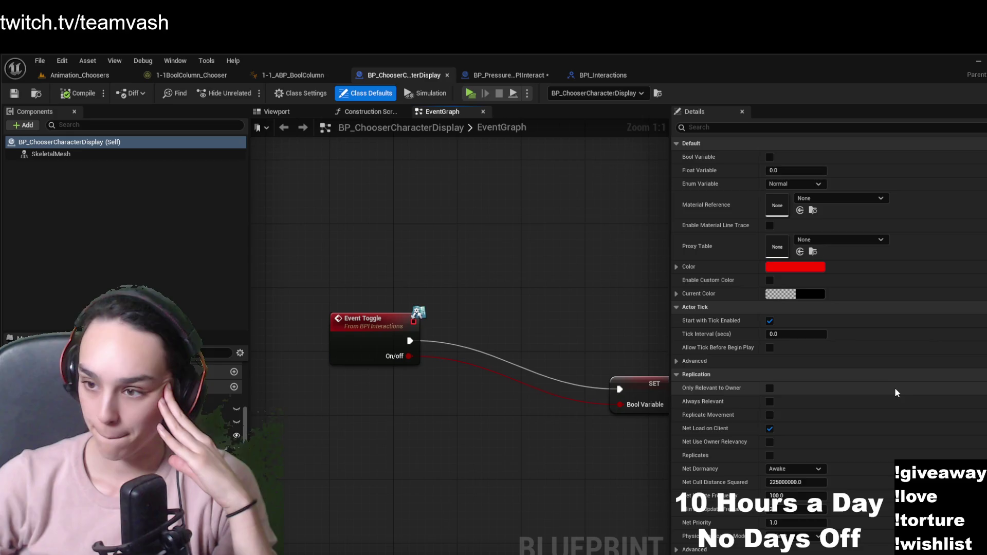
Scroll through the Class Defaults, search the properties for 'inter', then clear the search
{"action": "scroll", "coordinate": [895, 393], "scroll_direction": "down", "scroll_amount": 10}
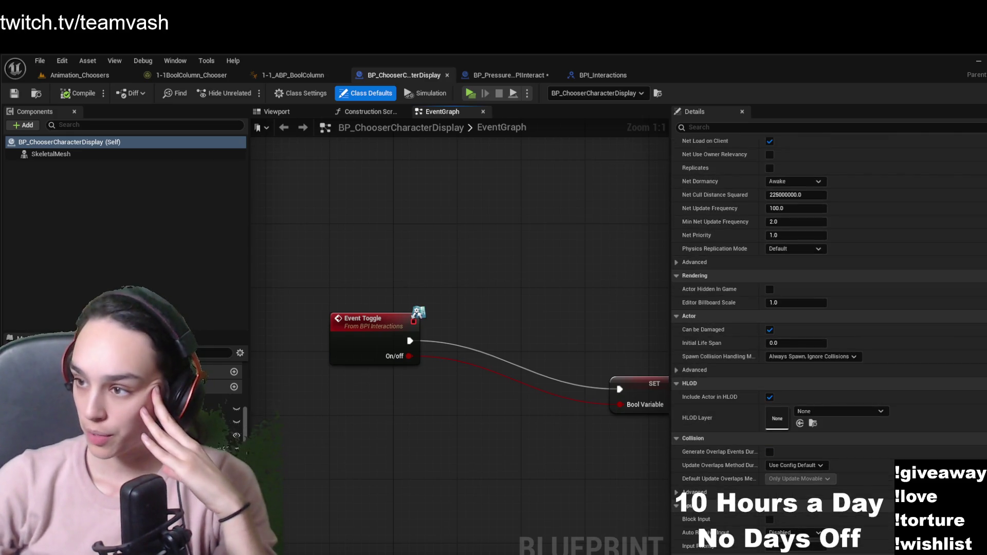
{"action": "scroll", "coordinate": [828, 339], "scroll_direction": "down", "scroll_amount": 12}
{"action": "scroll", "coordinate": [769, 483], "scroll_direction": "up", "scroll_amount": 9}
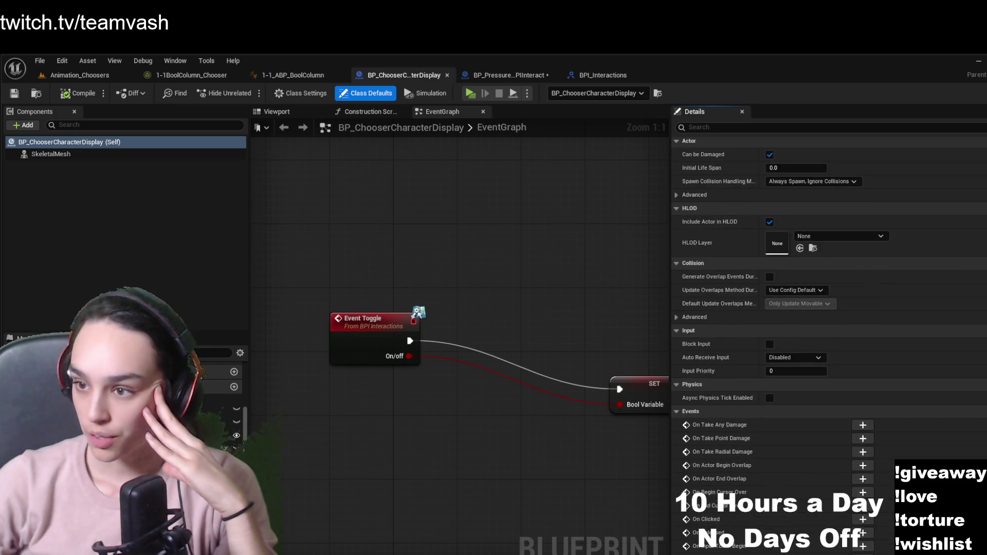
{"action": "scroll", "coordinate": [829, 339], "scroll_direction": "up", "scroll_amount": 5}
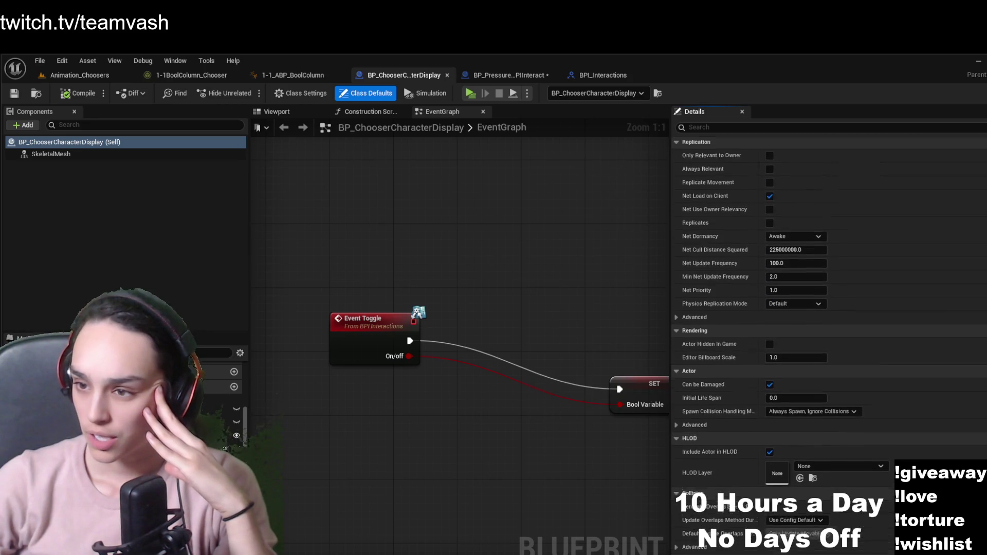
{"action": "scroll", "coordinate": [829, 344], "scroll_direction": "up", "scroll_amount": 7}
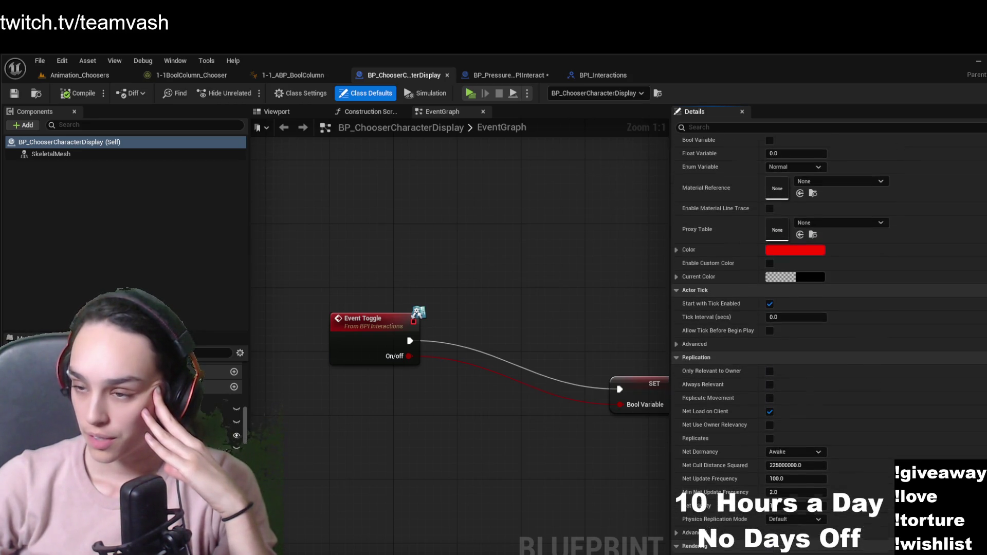
{"action": "left_click", "coordinate": [710, 127]}
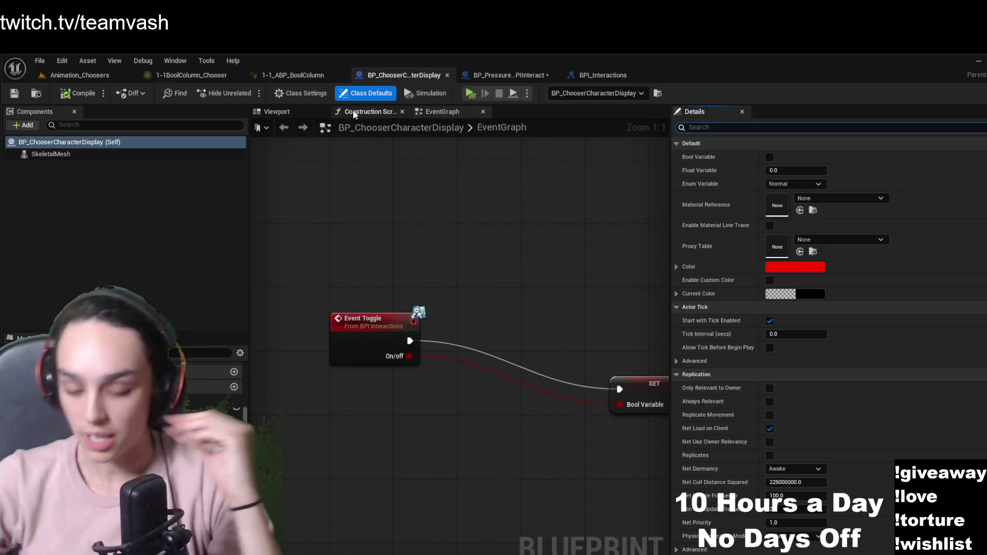
{"action": "type", "text": "inter"}
{"action": "key", "text": "BackSpace"}
{"action": "key", "text": "BackSpace"}
{"action": "key", "text": "BackSpace"}
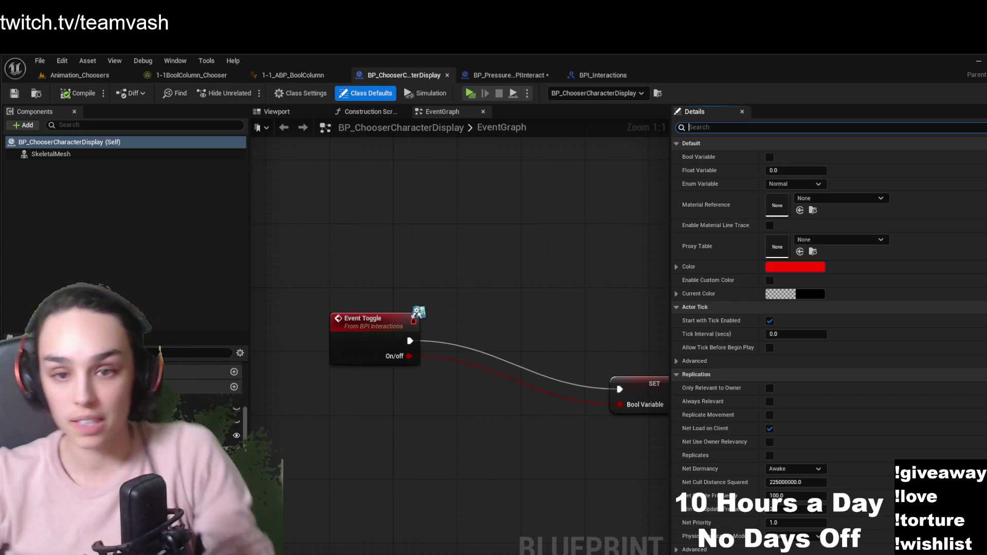
Check Class Settings to see BPI Interactions listed under Implemented Interfaces
{"action": "left_click", "coordinate": [293, 94]}
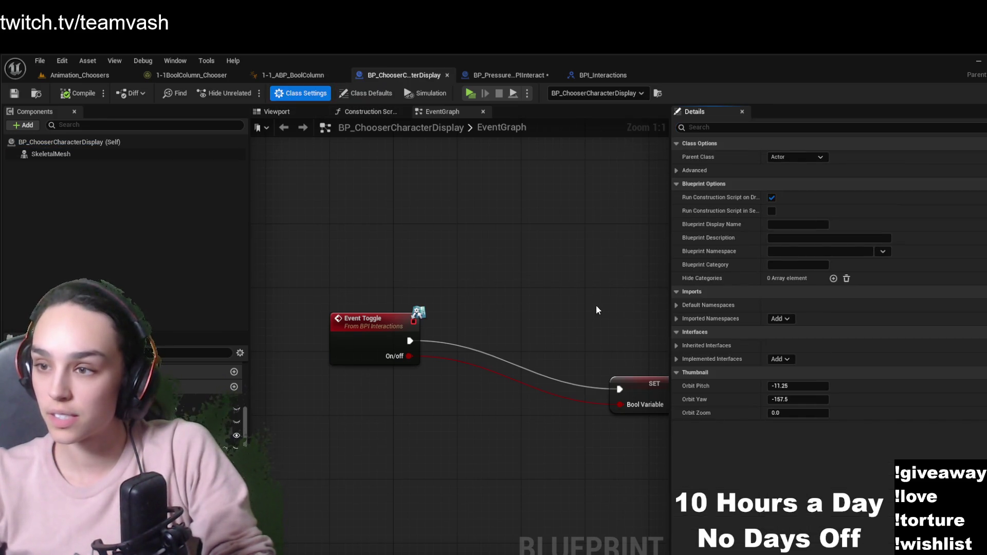
{"action": "left_click", "coordinate": [676, 345]}
{"action": "left_click", "coordinate": [676, 346]}
{"action": "left_click", "coordinate": [676, 359]}
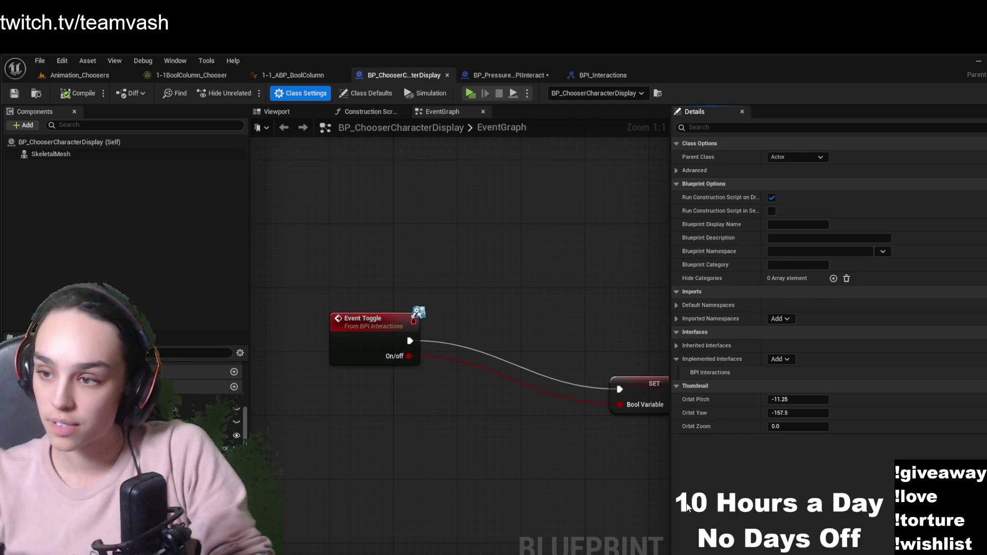
Open BPI_Interactions by searching 'i_inter', close its editors, and return to the Animation_Choosers level
{"action": "key", "text": "ctrl+space"}
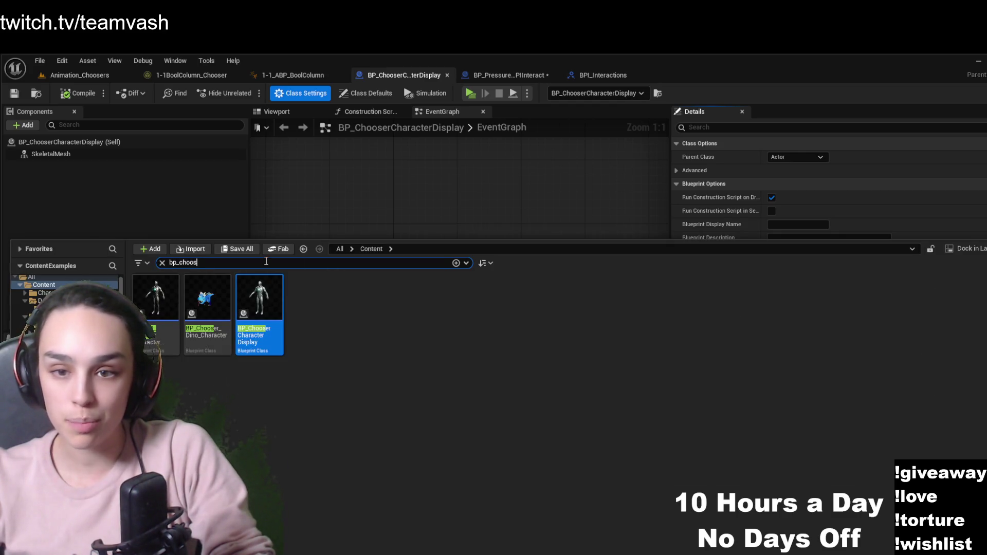
{"action": "key", "text": "BackSpace"}
{"action": "key", "text": "BackSpace"}
{"action": "key", "text": "BackSpace"}
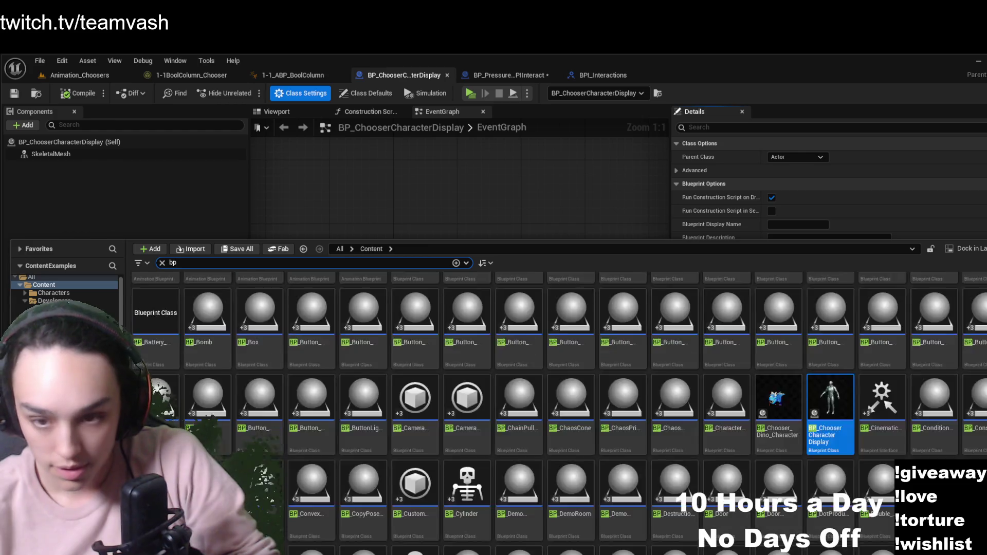
{"action": "type", "text": "i_inter"}
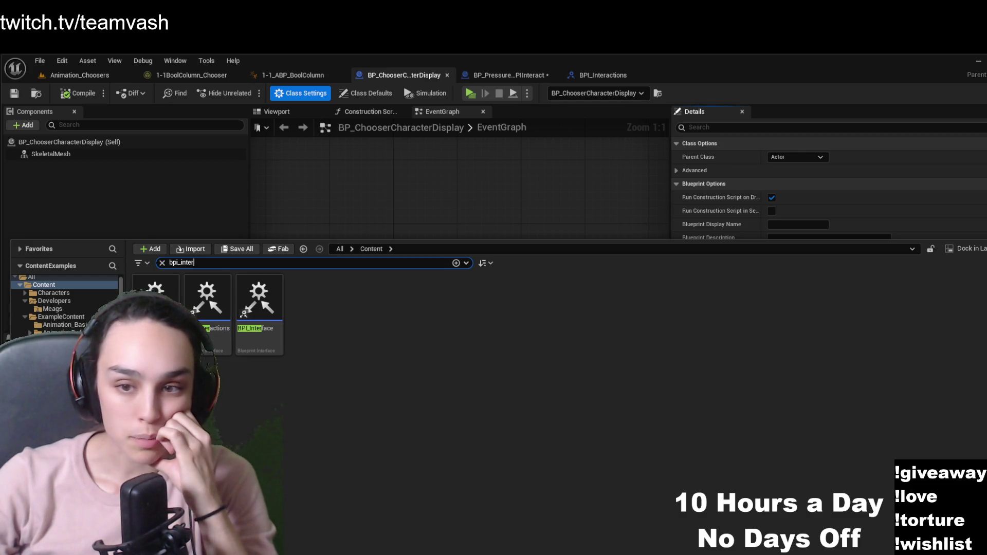
{"action": "double_click", "coordinate": [207, 299]}
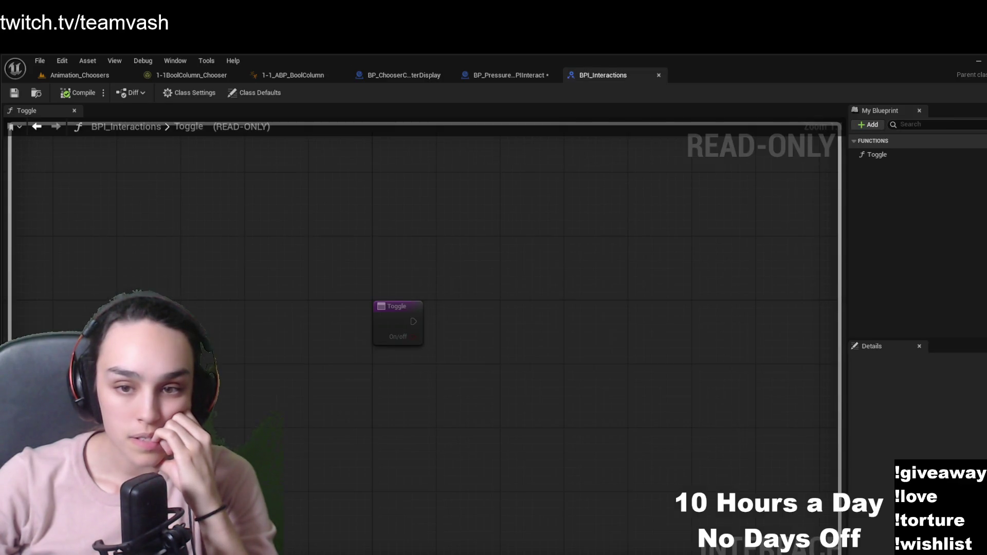
{"action": "key", "text": "ctrl+space"}
{"action": "double_click", "coordinate": [208, 304]}
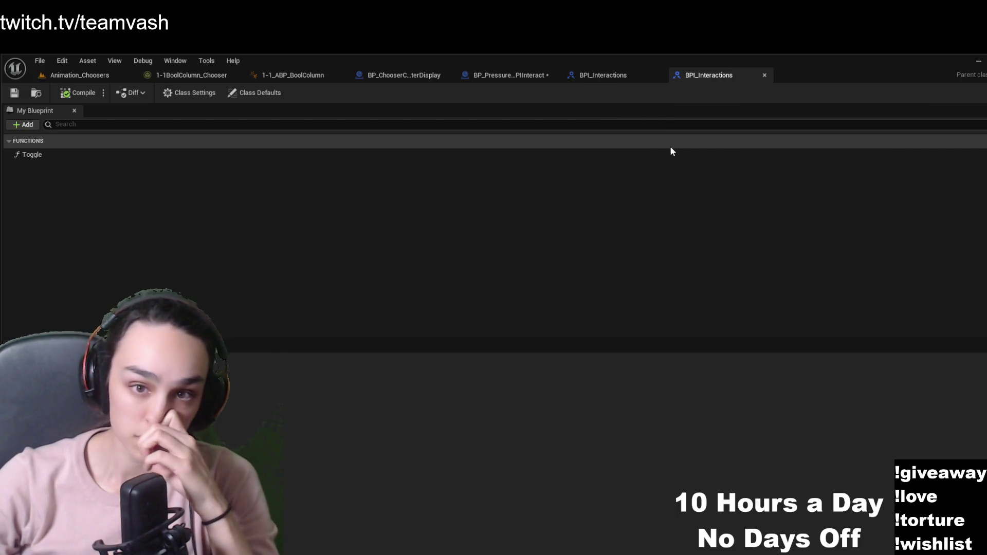
{"action": "left_click", "coordinate": [765, 75]}
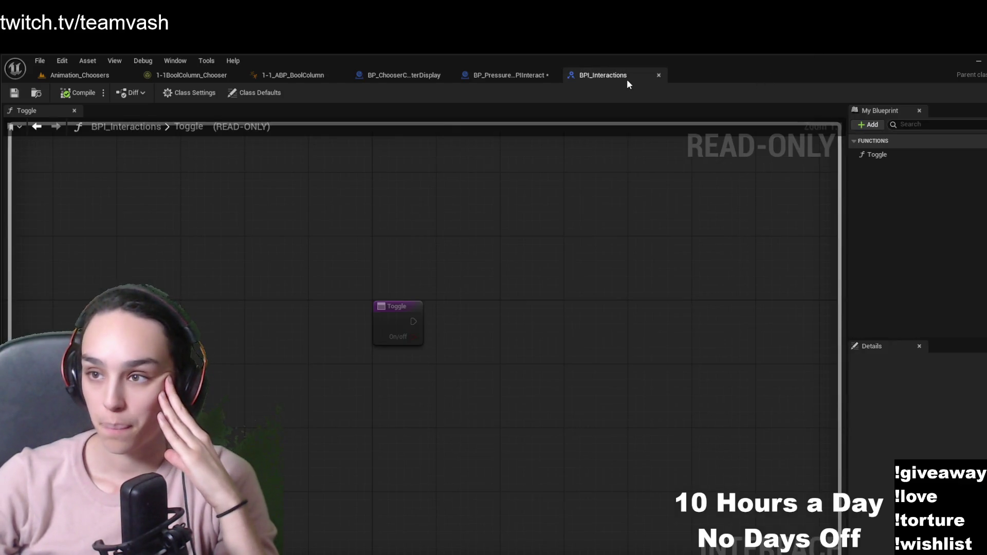
{"action": "left_click", "coordinate": [659, 77]}
{"action": "left_click", "coordinate": [83, 76]}
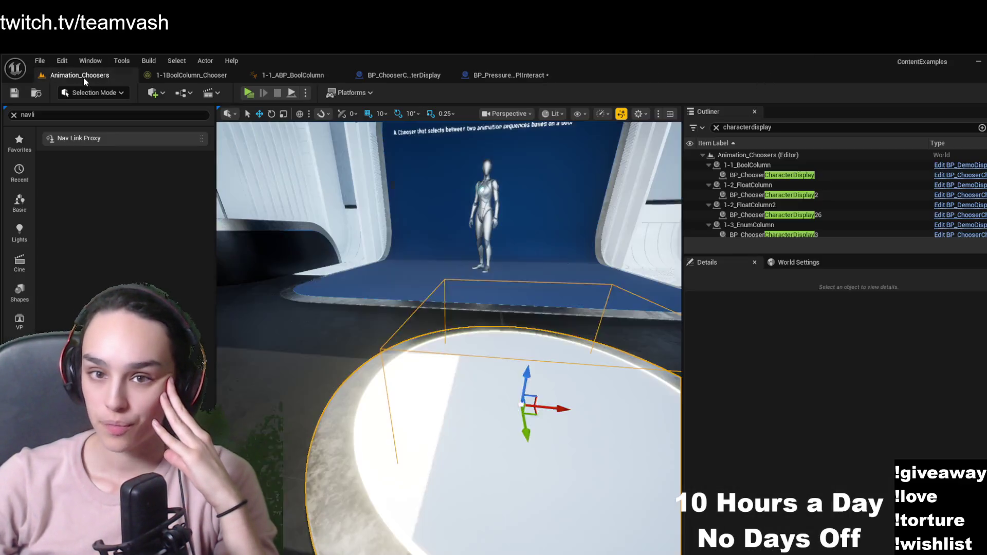
Focus the pressure button disc and view BP_PressureButton_Parent_BPInteract's ButtonEnabled/ButtonDisabled events
{"action": "left_click", "coordinate": [494, 412]}
{"action": "key", "text": "f"}
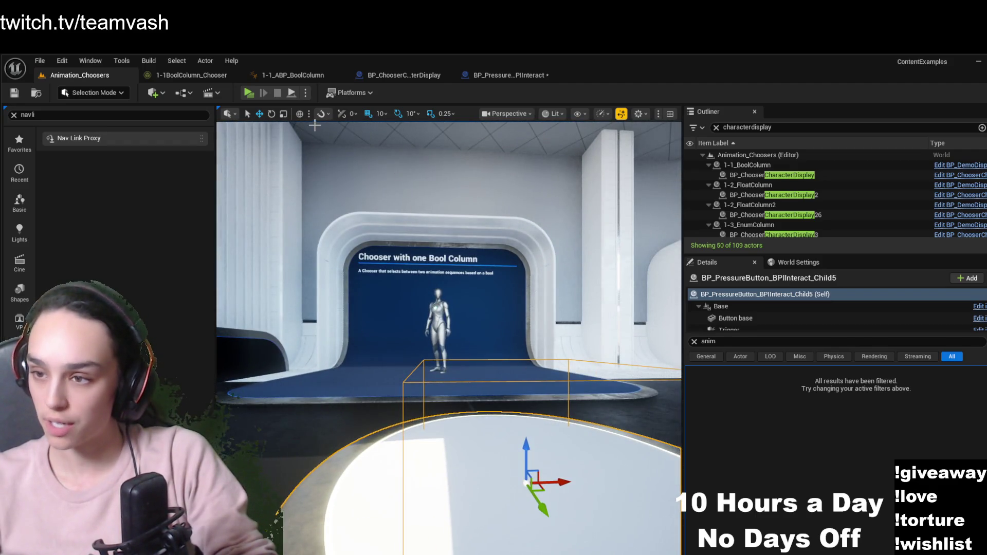
{"action": "left_click", "coordinate": [401, 77]}
{"action": "left_click", "coordinate": [532, 81]}
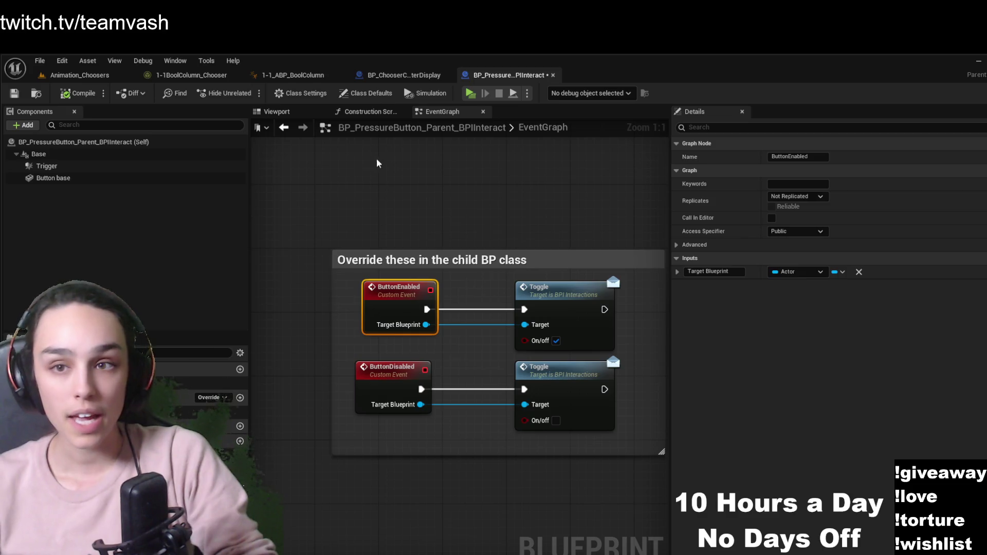
Open the first character display actor's blueprint and inspect its SET Bool Variable node
{"action": "left_click", "coordinate": [308, 75]}
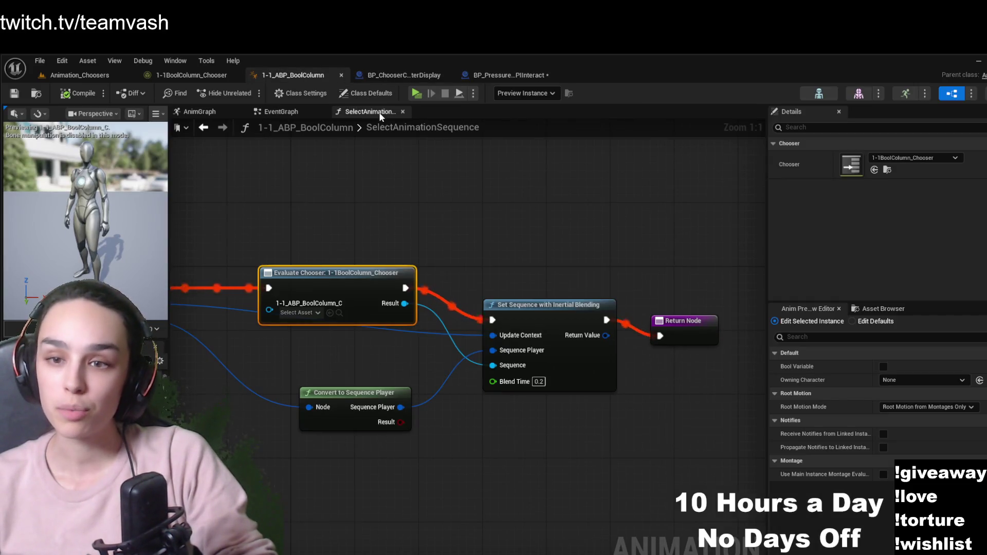
{"action": "left_click", "coordinate": [403, 76]}
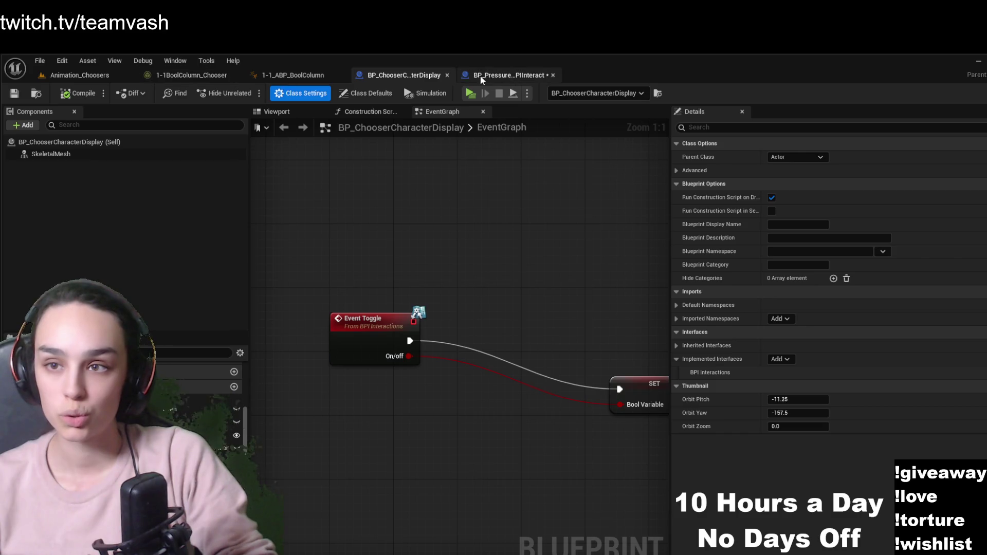
{"action": "left_click", "coordinate": [102, 78]}
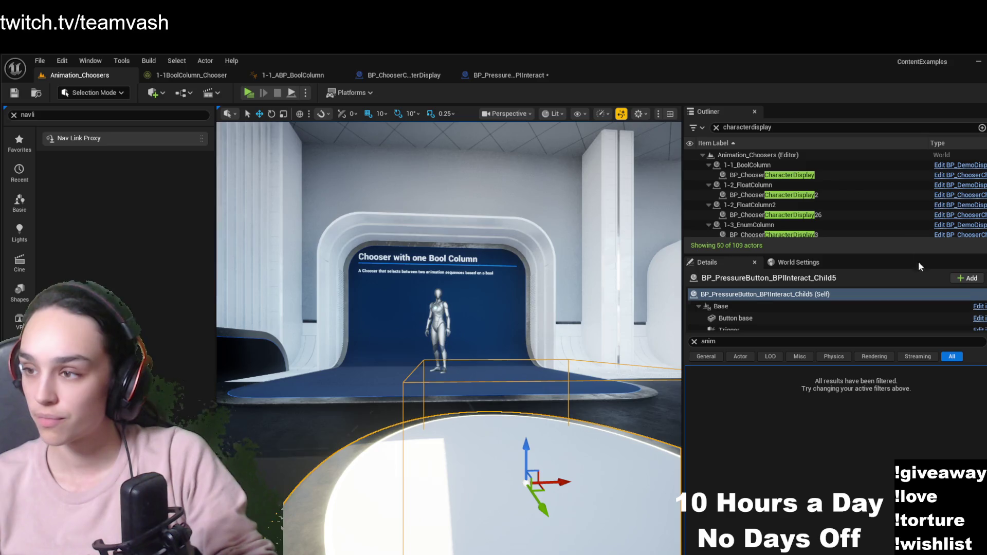
{"action": "left_click", "coordinate": [920, 175]}
{"action": "left_click", "coordinate": [952, 174]}
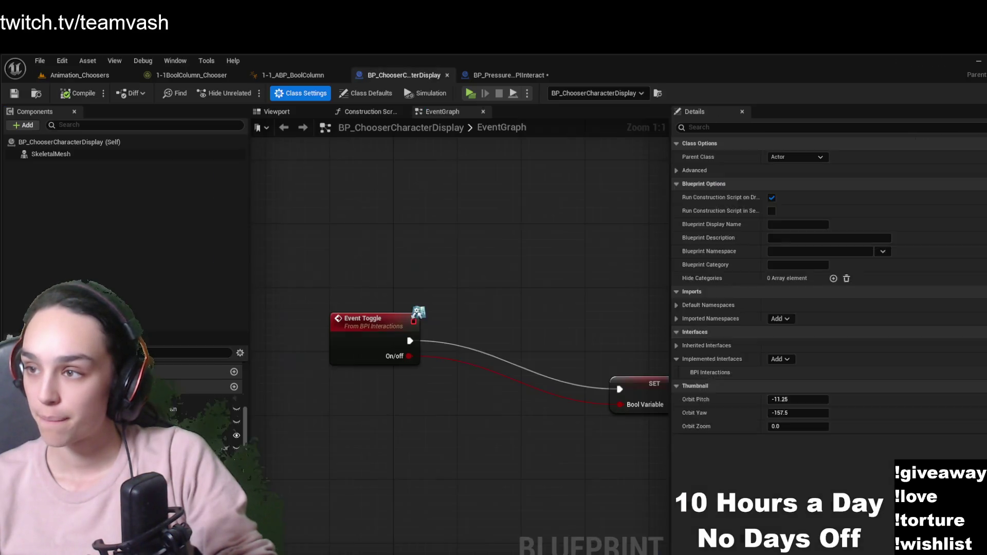
{"action": "mouse_move", "coordinate": [469, 264]}
{"action": "left_mouse_down"}
{"action": "mouse_move", "coordinate": [542, 231]}
{"action": "mouse_move", "coordinate": [397, 246]}
{"action": "mouse_move", "coordinate": [464, 247]}
{"action": "left_mouse_up"}
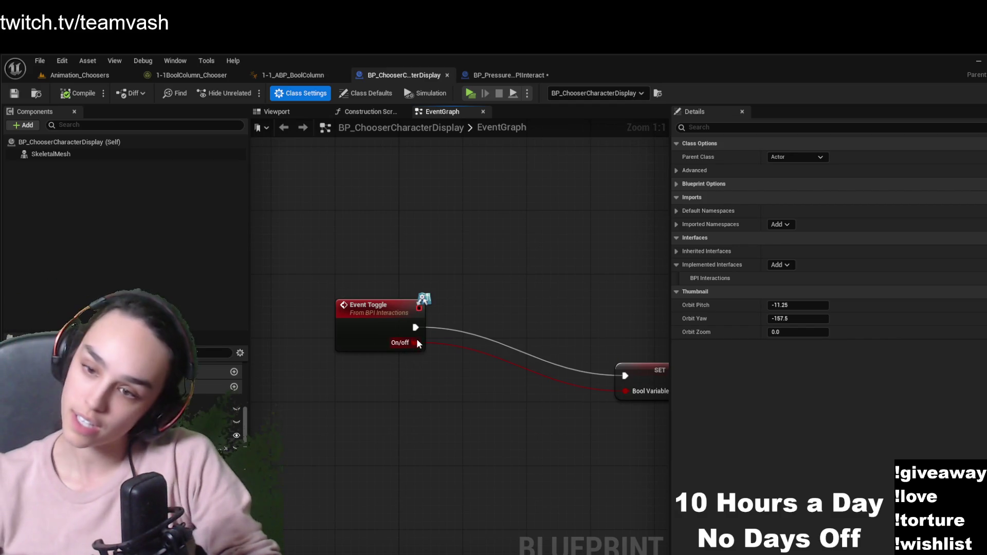
{"action": "mouse_move", "coordinate": [469, 367]}
{"action": "left_mouse_down"}
{"action": "mouse_move", "coordinate": [470, 403]}
{"action": "mouse_move", "coordinate": [493, 417]}
{"action": "left_mouse_up"}
{"action": "left_click", "coordinate": [511, 393]}
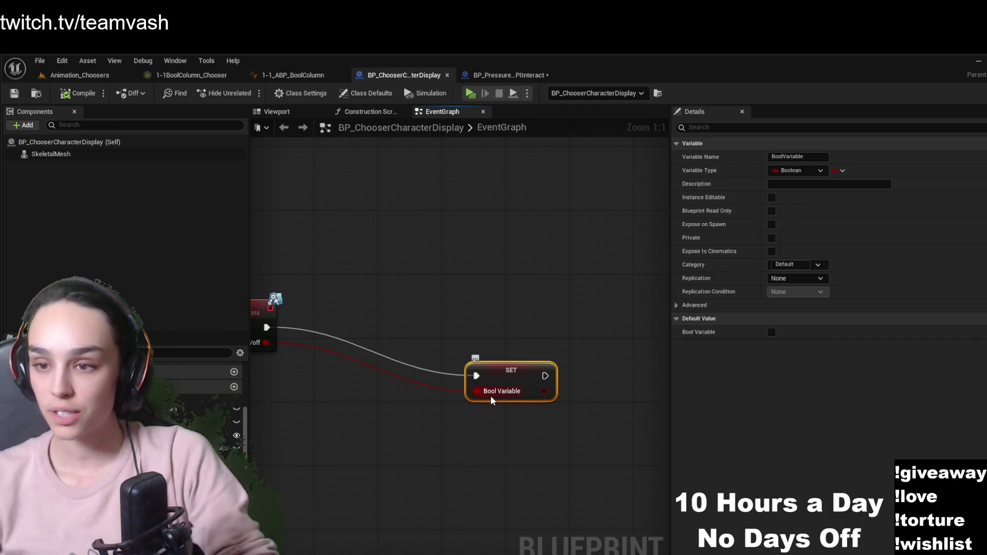
Inspect the SET node copying Bool Variable in 1-1_ABP_BoolColumn's EventGraph
{"action": "left_click", "coordinate": [304, 77]}
{"action": "key", "text": "alt+Left"}
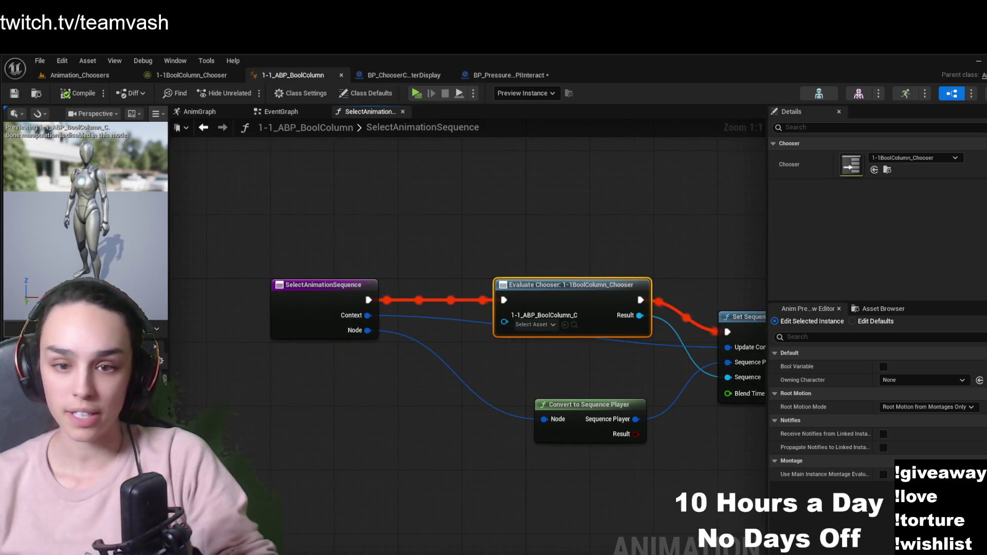
{"action": "key", "text": "alt+Left"}
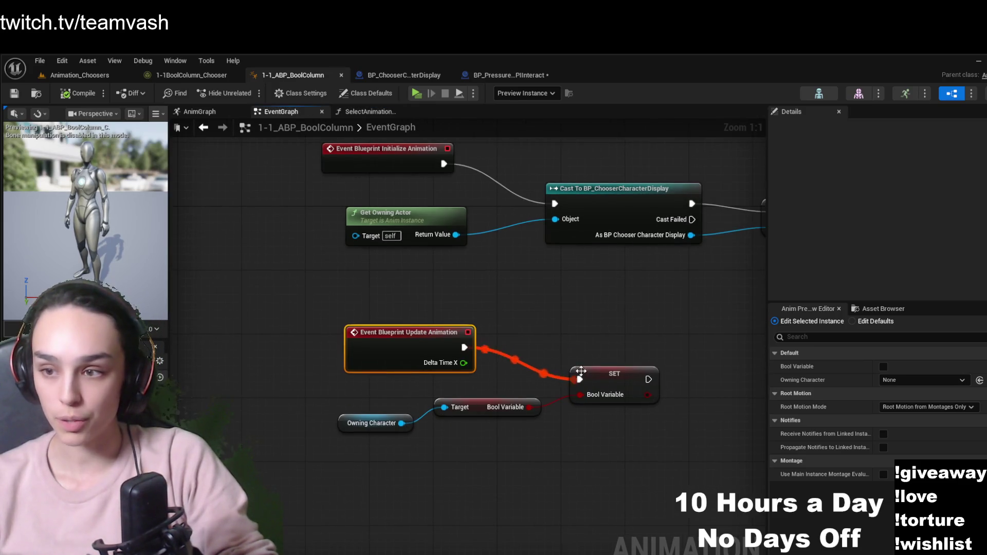
{"action": "left_click", "coordinate": [607, 376]}
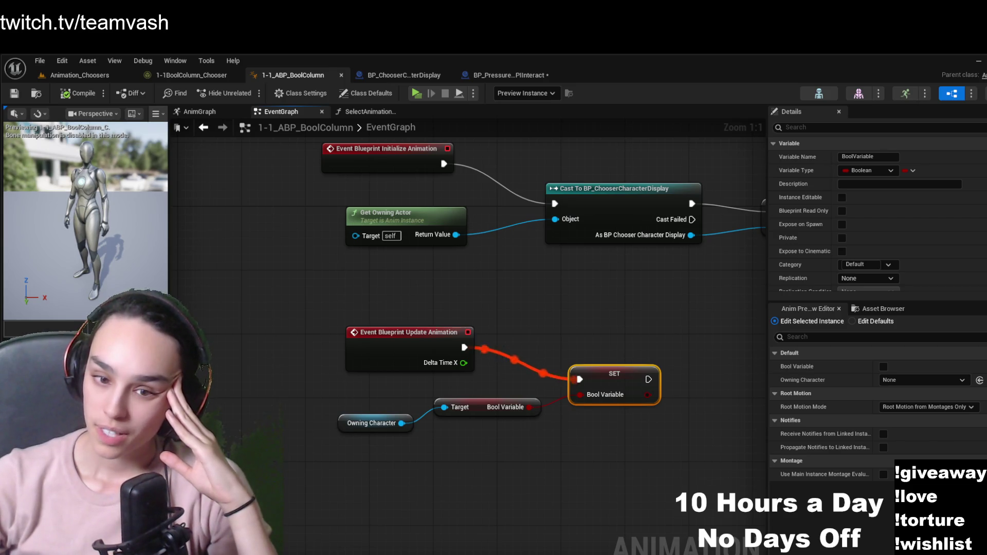
Check which chooser SelectAnimationSequence's Evaluate Chooser node uses, then open 1-1BoolColumn_Chooser
{"action": "left_click", "coordinate": [370, 112]}
{"action": "mouse_move", "coordinate": [413, 446]}
{"action": "left_mouse_down"}
{"action": "mouse_move", "coordinate": [324, 470]}
{"action": "mouse_move", "coordinate": [382, 472]}
{"action": "left_mouse_up"}
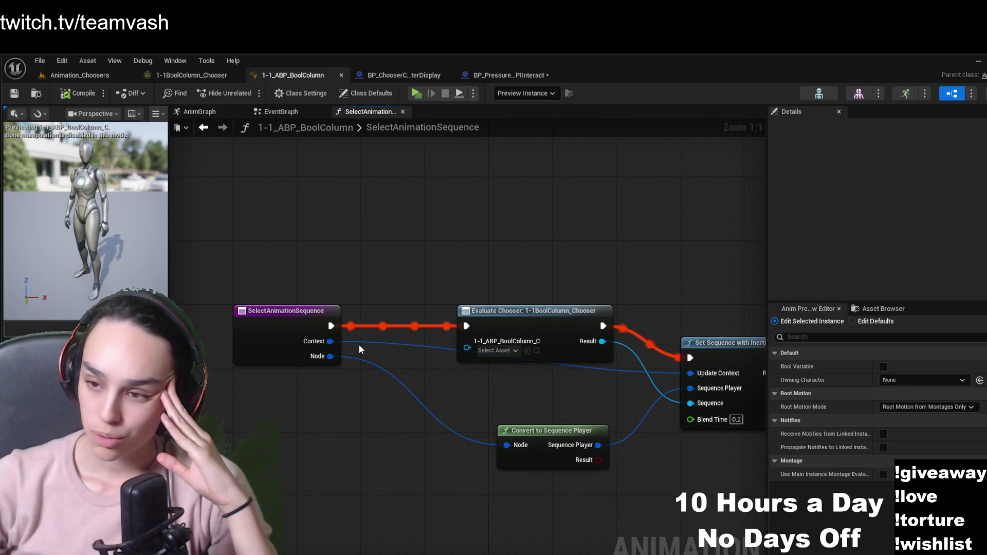
{"action": "left_click", "coordinate": [544, 311]}
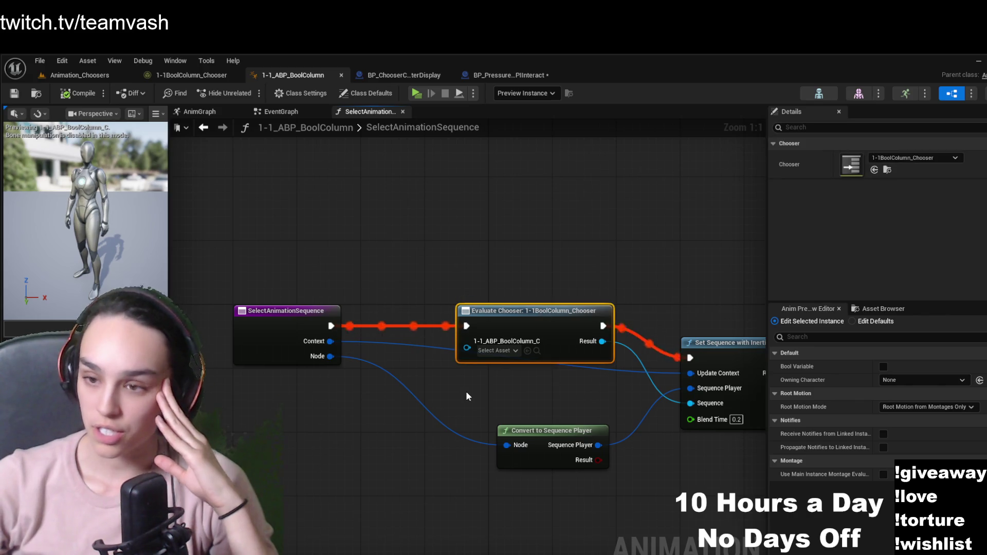
{"action": "left_click_drag", "start_coordinate": [466, 401], "coordinate": [404, 414]}
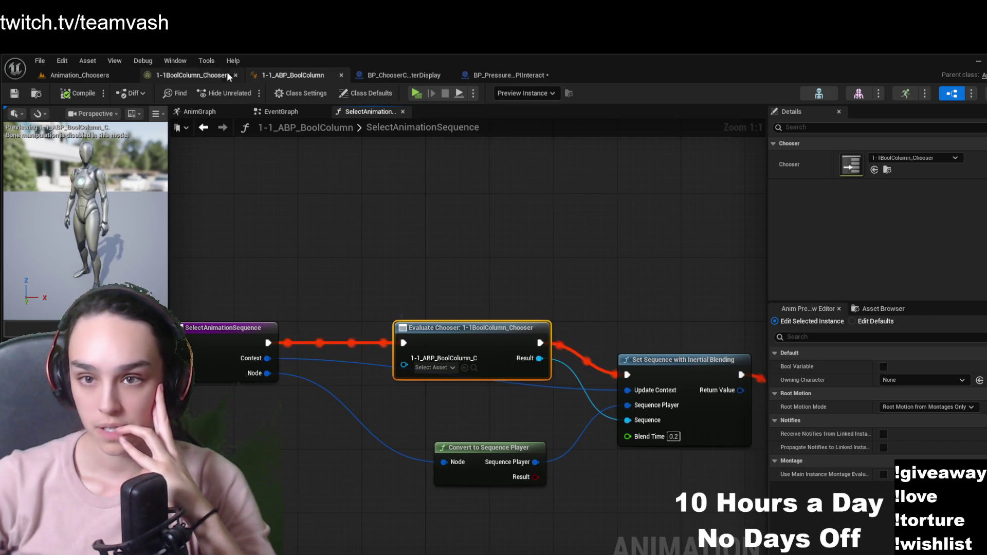
{"action": "left_click", "coordinate": [200, 74]}
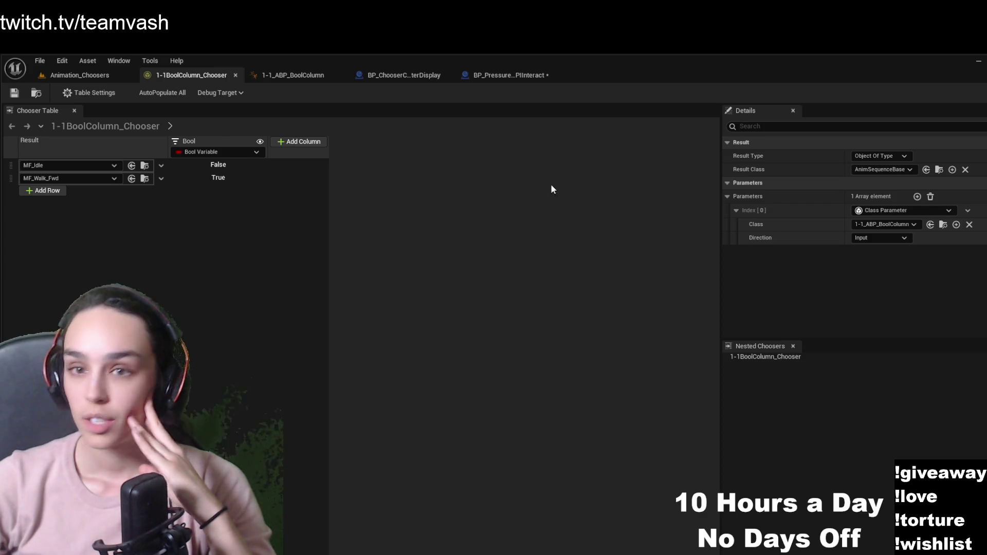
{"action": "left_click", "coordinate": [297, 83]}
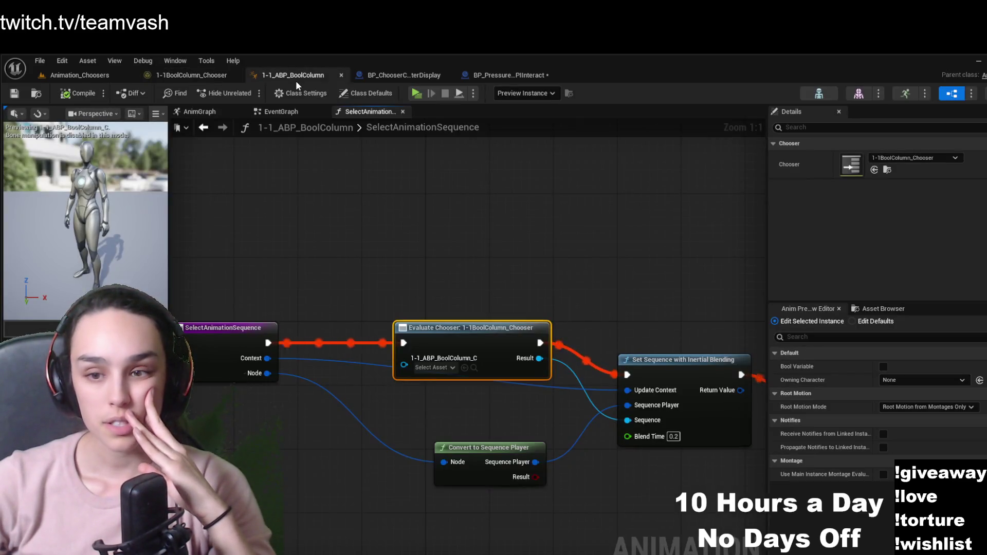
{"action": "mouse_move", "coordinate": [357, 227]}
{"action": "left_mouse_down"}
{"action": "mouse_move", "coordinate": [379, 191]}
{"action": "mouse_move", "coordinate": [394, 191]}
{"action": "left_mouse_up"}
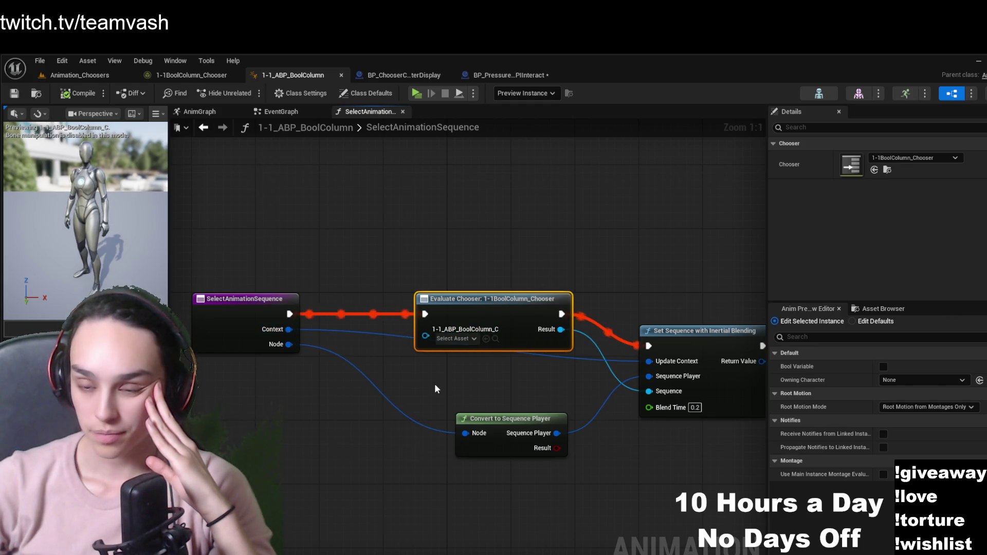
{"action": "mouse_move", "coordinate": [435, 389]}
{"action": "left_mouse_down"}
{"action": "mouse_move", "coordinate": [325, 366]}
{"action": "mouse_move", "coordinate": [402, 347]}
{"action": "left_mouse_up"}
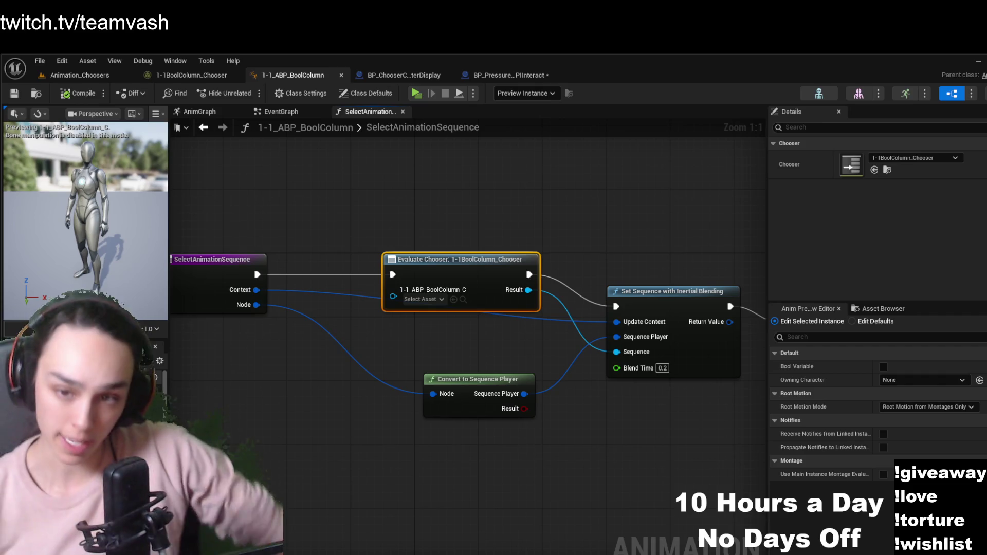
{"action": "double_click", "coordinate": [383, 252]}
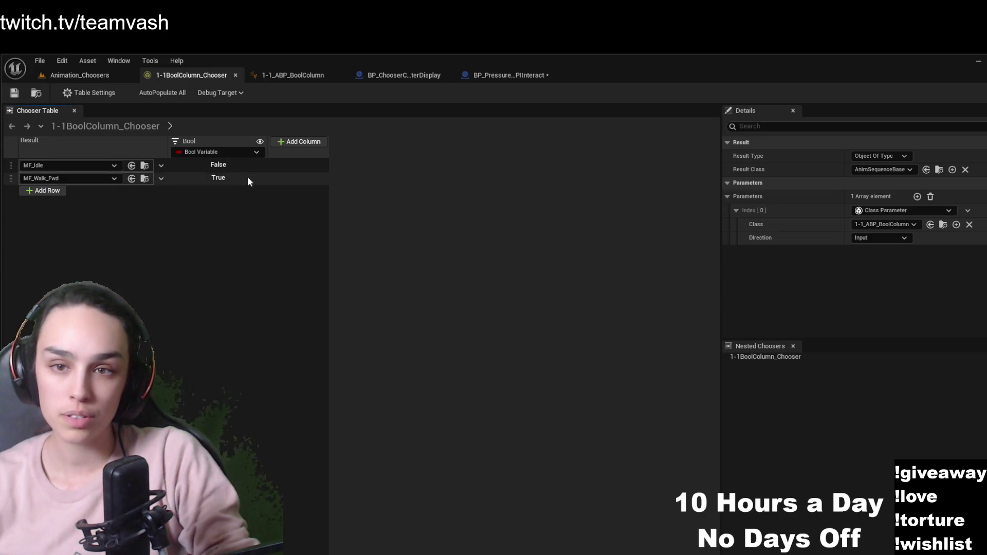
Inspect the MF_Idle row's False cell and the SelectAnimationSequence function's properties
{"action": "left_click", "coordinate": [218, 164]}
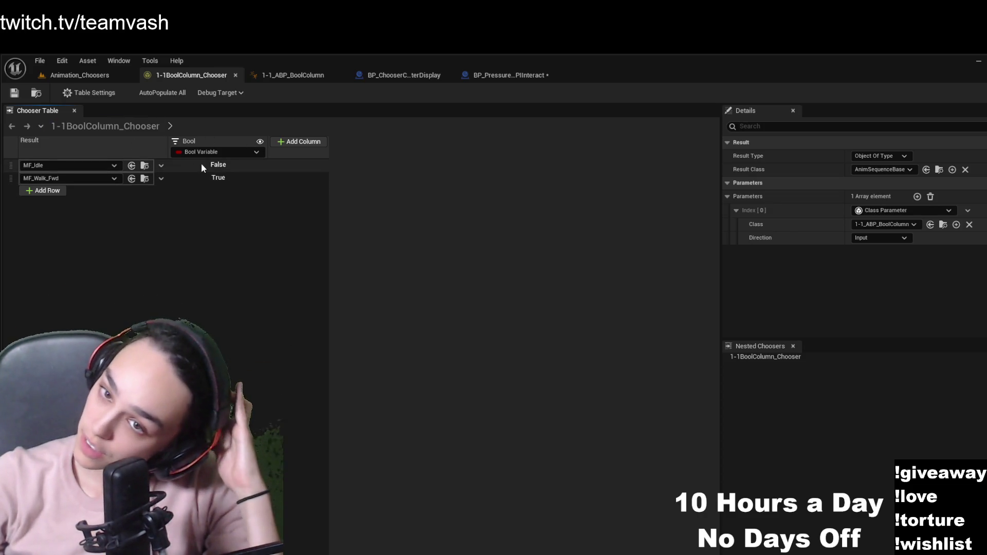
{"action": "left_click", "coordinate": [282, 76]}
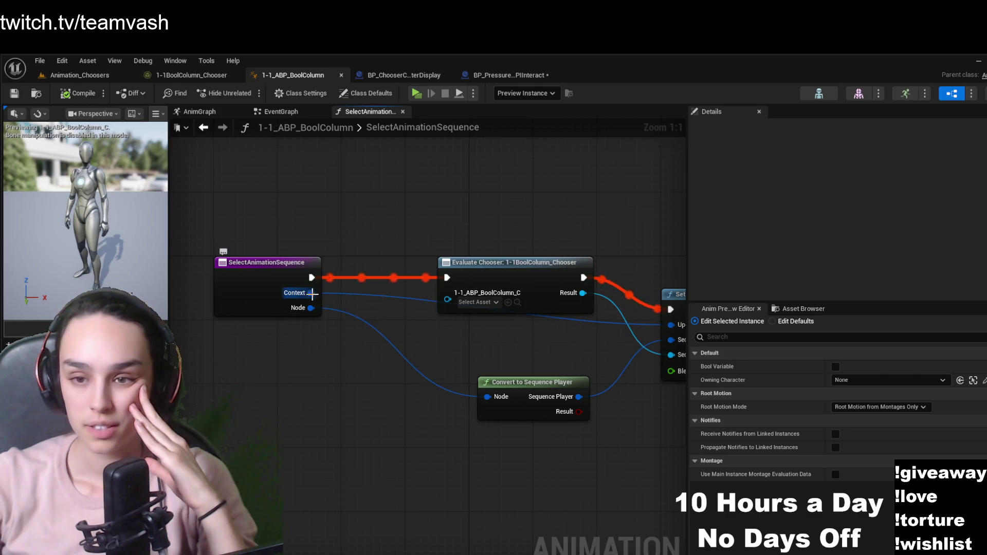
{"action": "left_click", "coordinate": [250, 291]}
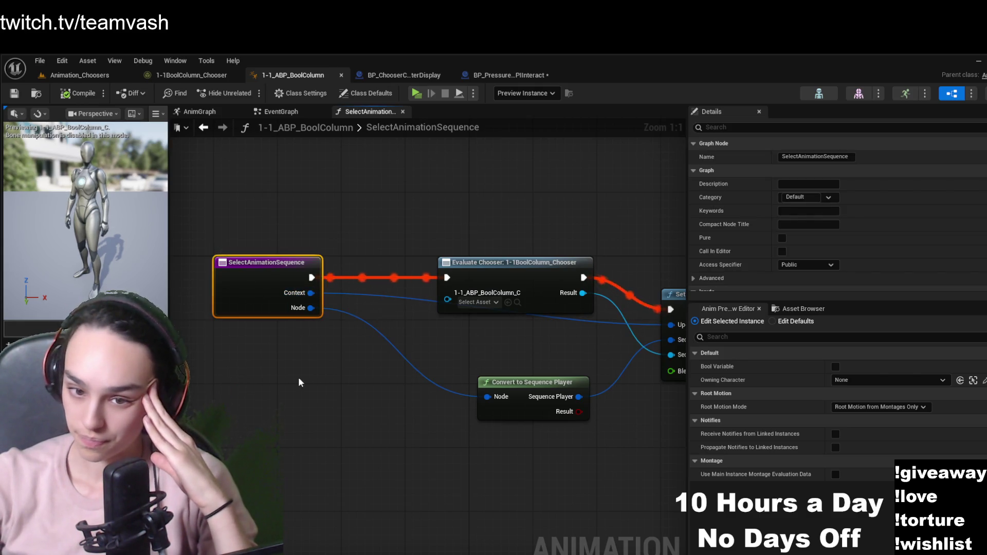
{"action": "scroll", "coordinate": [885, 220], "scroll_direction": "down", "scroll_amount": 3}
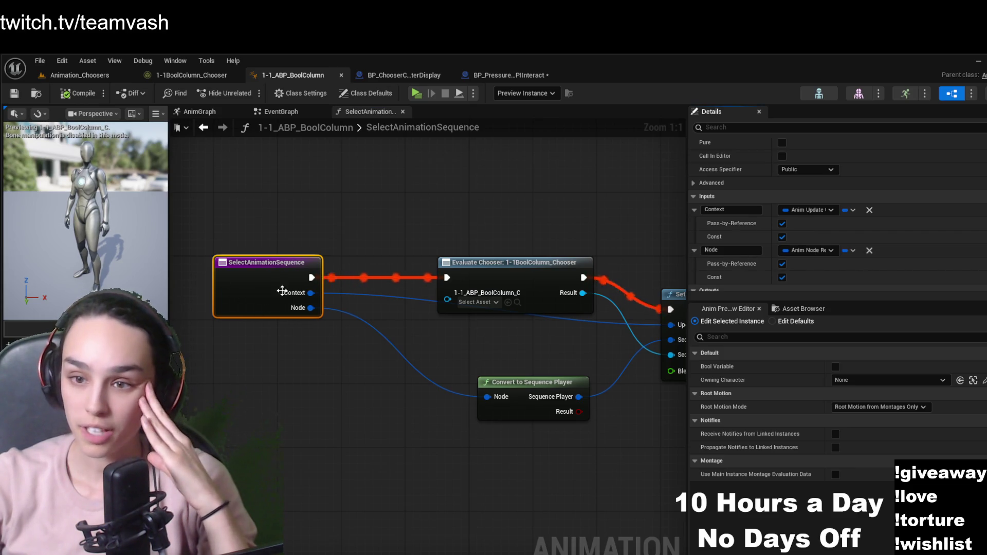
Revisit the chooser table, then return to Animation_Choosers and fly the camera down the corridor
{"action": "left_click", "coordinate": [193, 76]}
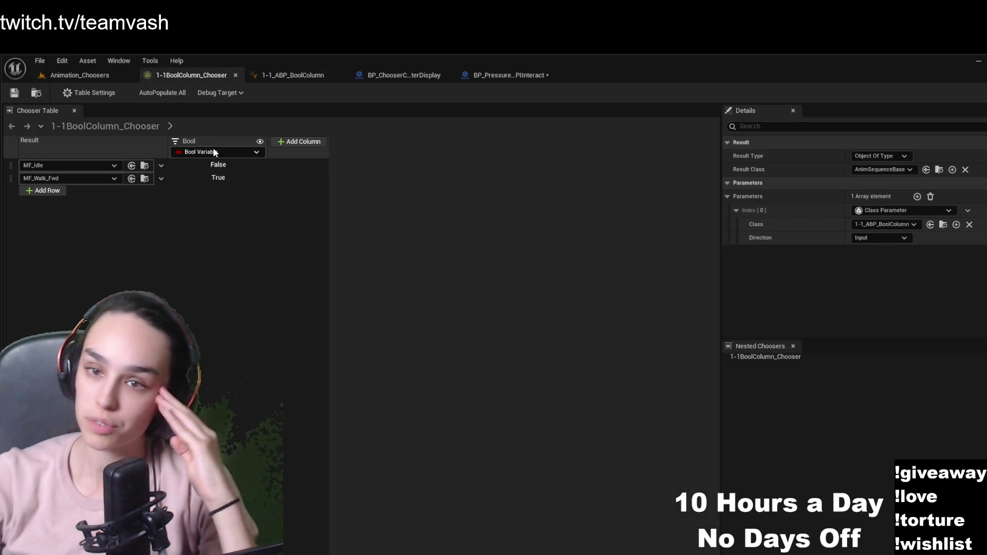
{"action": "left_click", "coordinate": [277, 323]}
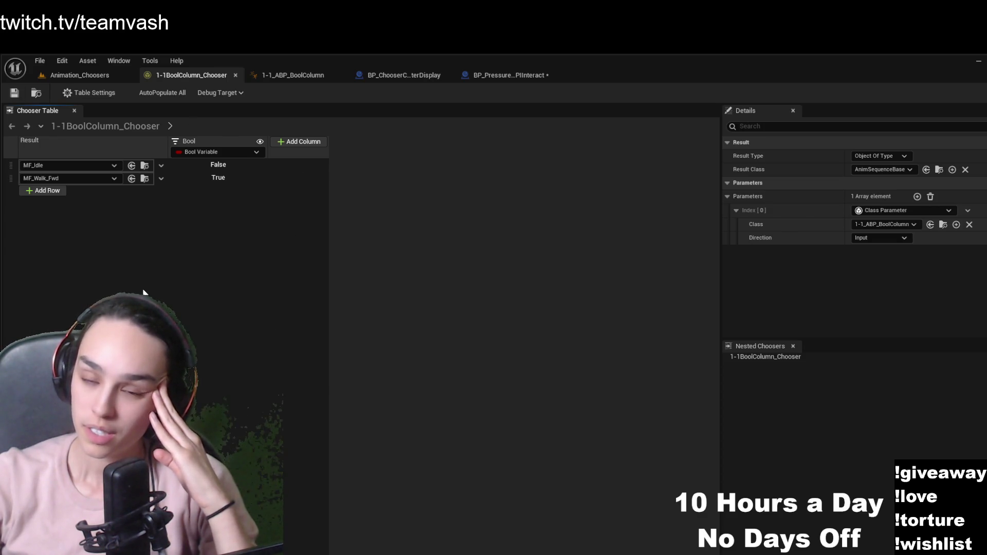
{"action": "left_click", "coordinate": [94, 78]}
{"action": "left_click_drag", "start_coordinate": [263, 203], "coordinate": [216, 206]}
Frame the Bool Column display, restart play, and collapse the actor placement panel
{"action": "key", "text": "f"}
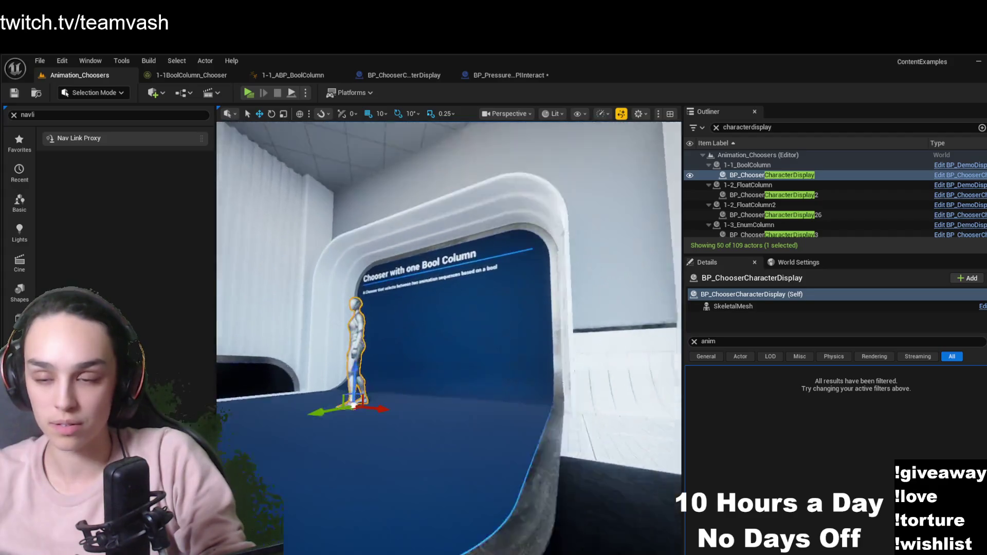
{"action": "left_click_drag", "start_coordinate": [513, 321], "coordinate": [512, 321]}
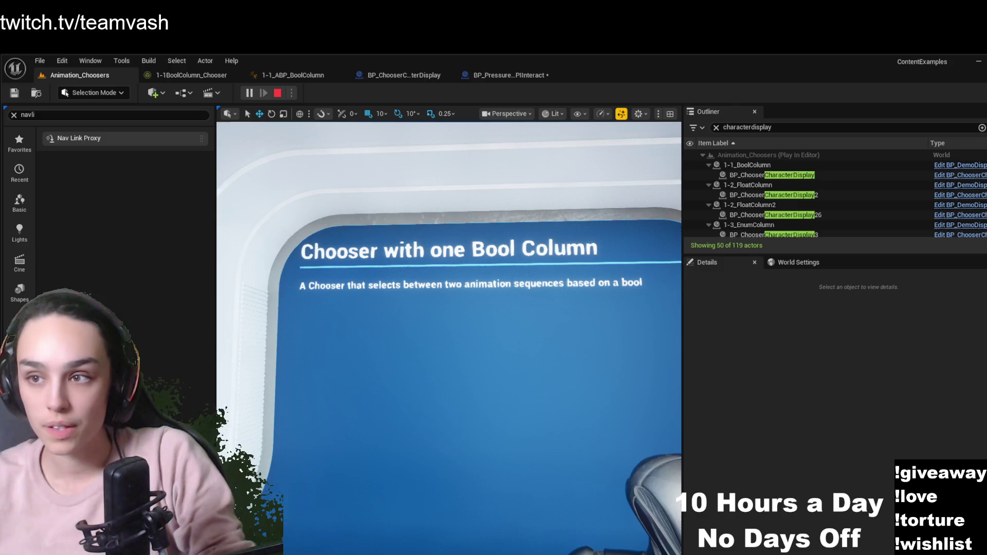
{"action": "key", "text": "Escape"}
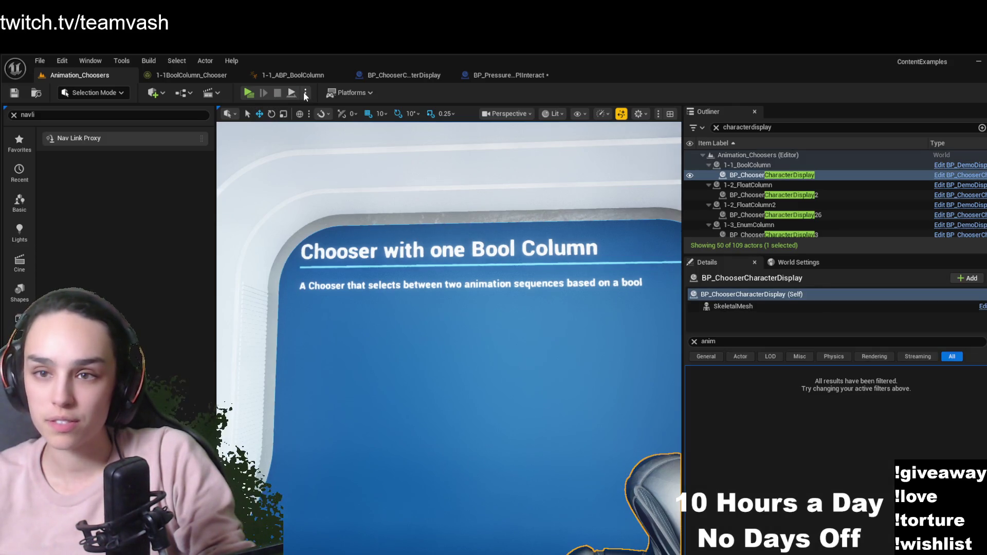
{"action": "key", "text": "alt+p"}
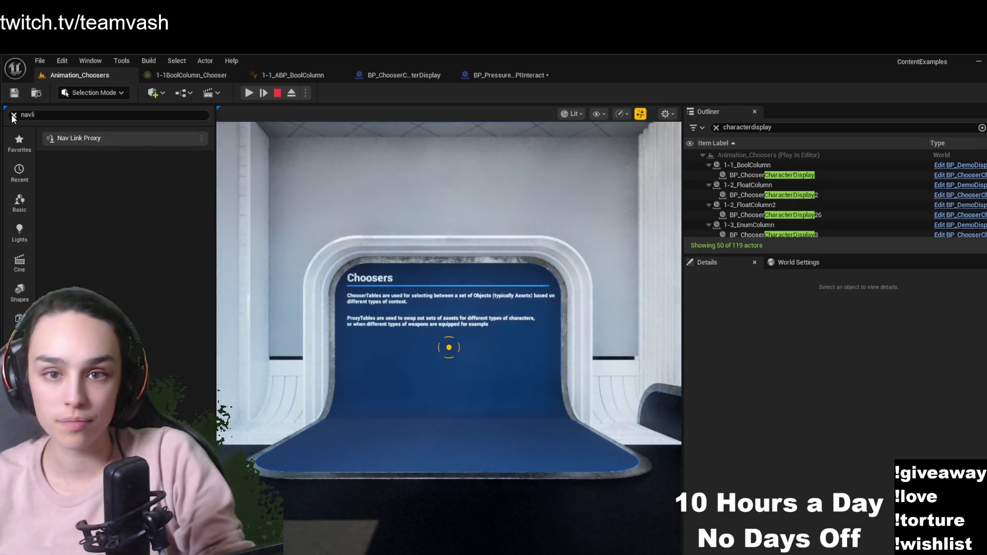
{"action": "left_click", "coordinate": [14, 115]}
{"action": "left_click_drag", "start_coordinate": [215, 159], "coordinate": [5, 159]}
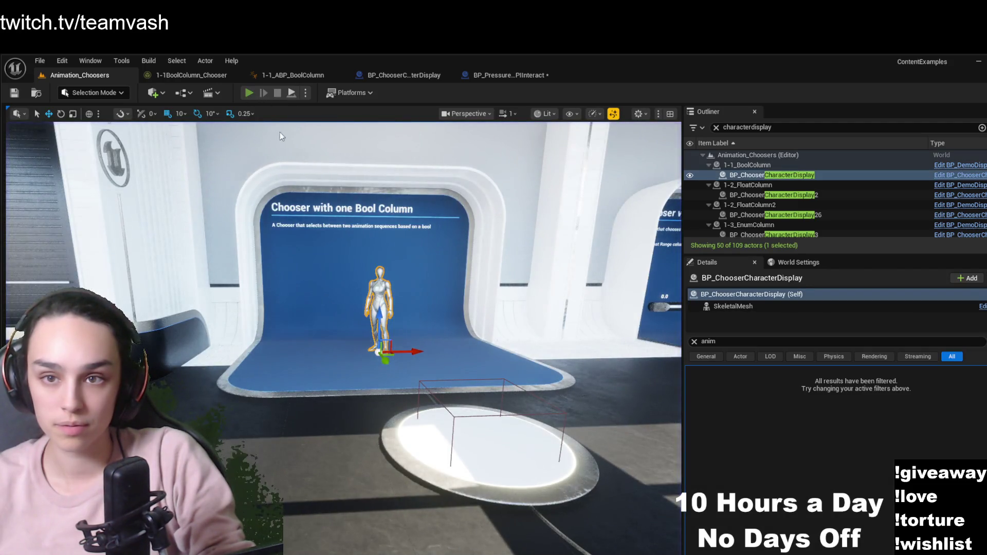
Start a play session and walk past the Bool Column display to the Float Range Column display
{"action": "left_click", "coordinate": [250, 93]}
{"action": "left_click", "coordinate": [371, 341]}
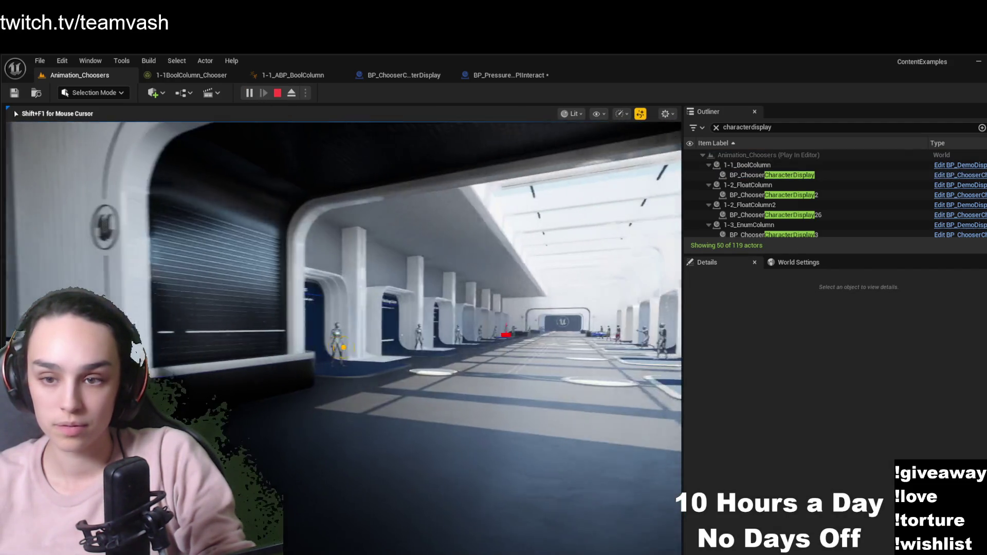
{"action": "key", "text": "w"}
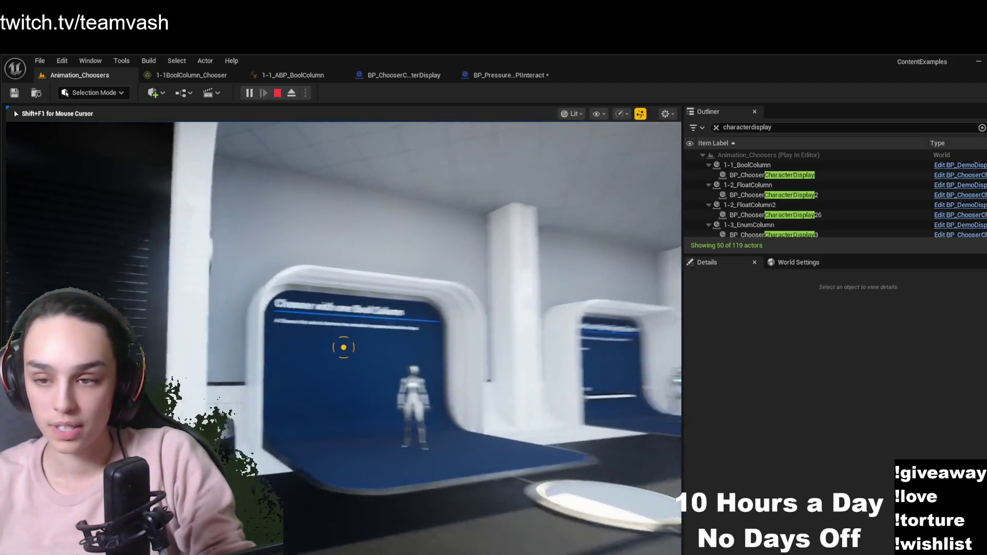
{"action": "key", "text": "d"}
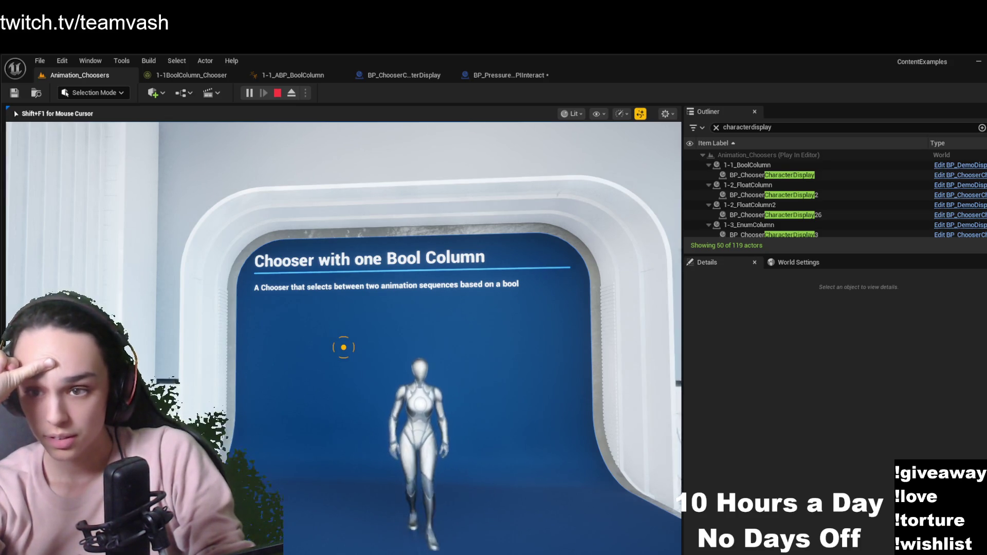
{"action": "key", "text": "s"}
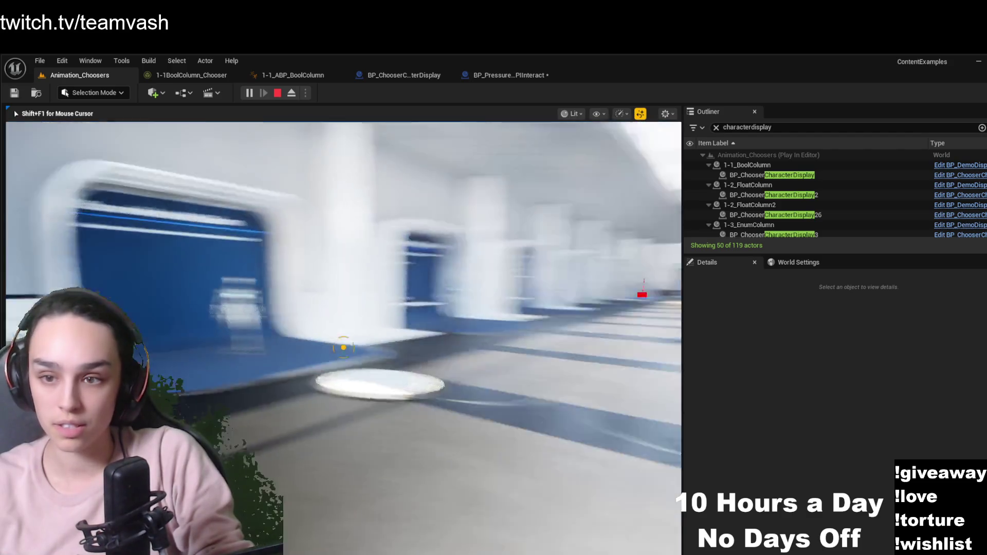
{"action": "key", "text": "w"}
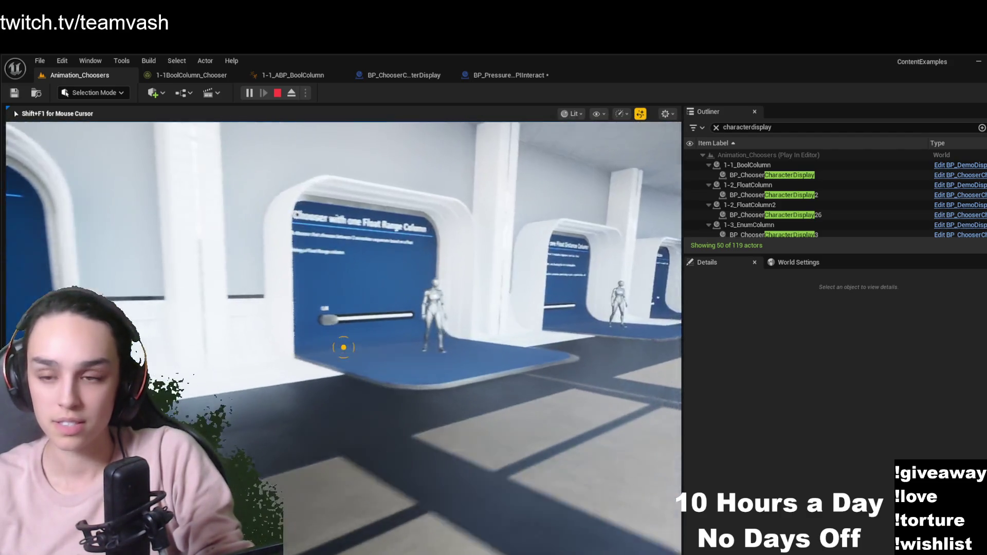
{"action": "key", "text": "w"}
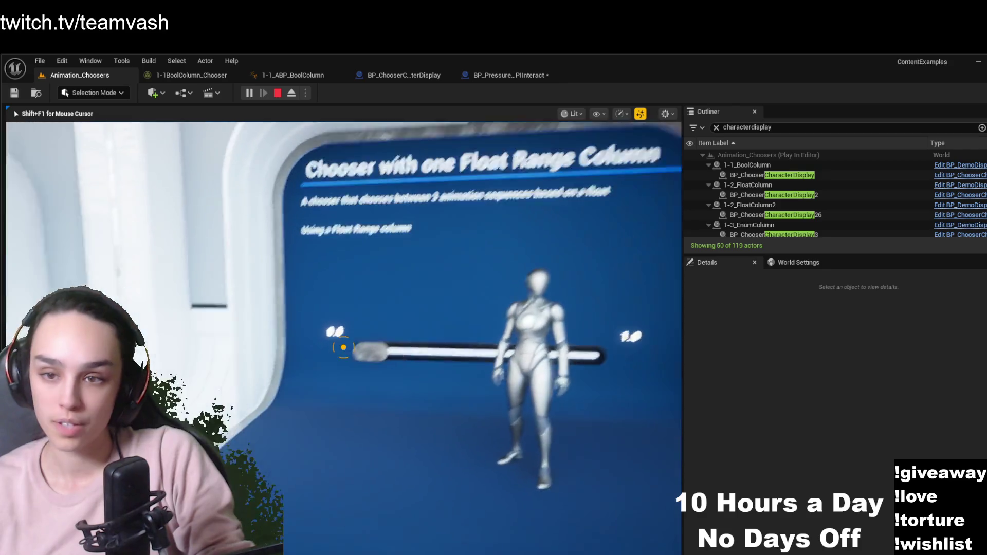
Drag the float slider to make the character walk, then eject and select BP_ChooserCharacterDisplay2
{"action": "mouse_move", "coordinate": [343, 347]}
{"action": "left_click_drag", "start_coordinate": [344, 347], "coordinate": [344, 347]}
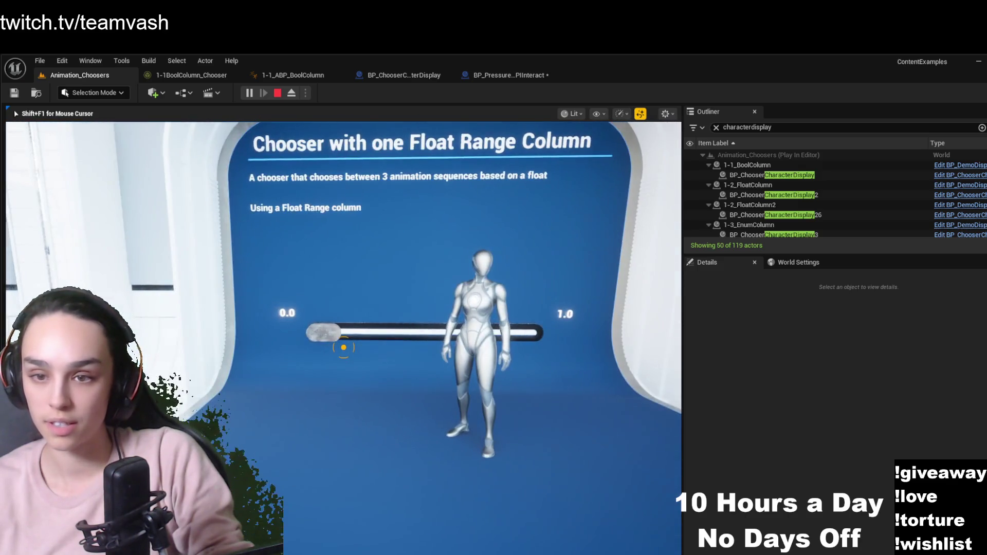
{"action": "left_click", "coordinate": [343, 347]}
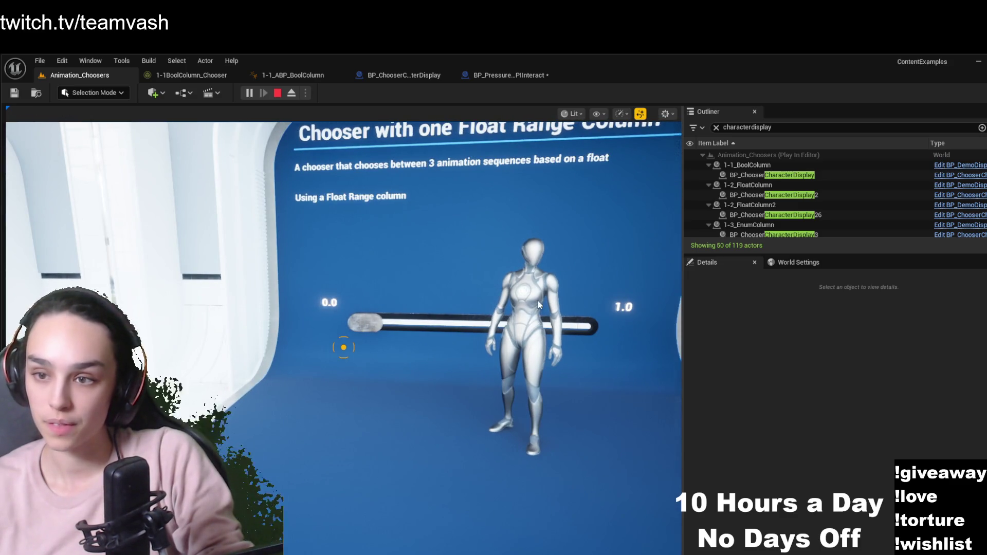
{"action": "key", "text": "F8"}
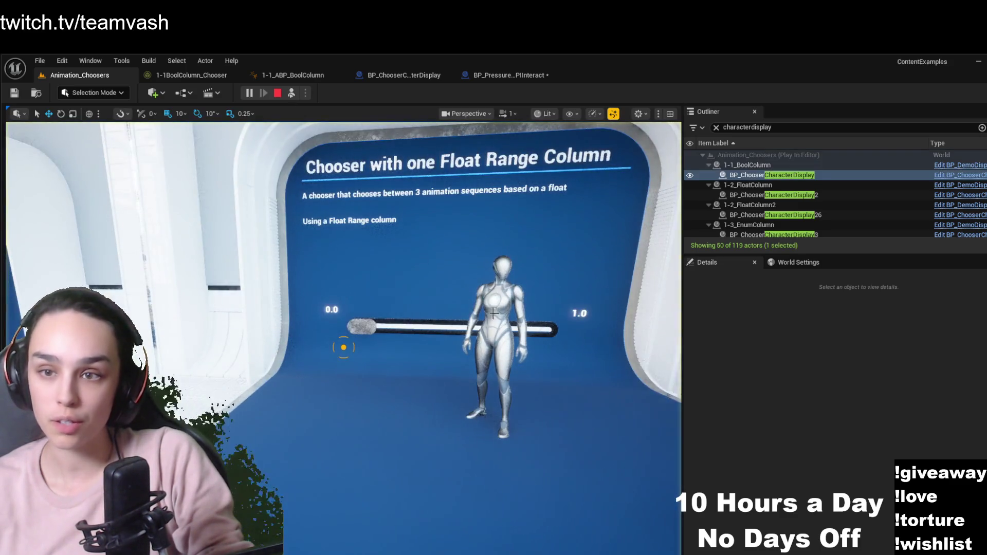
{"action": "left_click", "coordinate": [496, 329]}
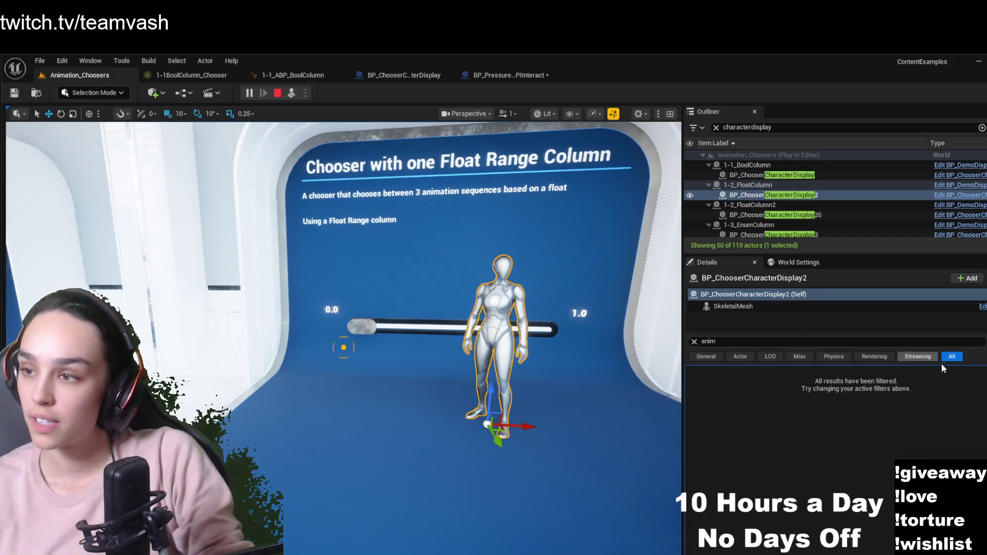
Open the 1-2_ABP_FloatColumn anim blueprint and close the 1-1 demo editors
{"action": "left_click", "coordinate": [733, 306]}
{"action": "left_click", "coordinate": [918, 399]}
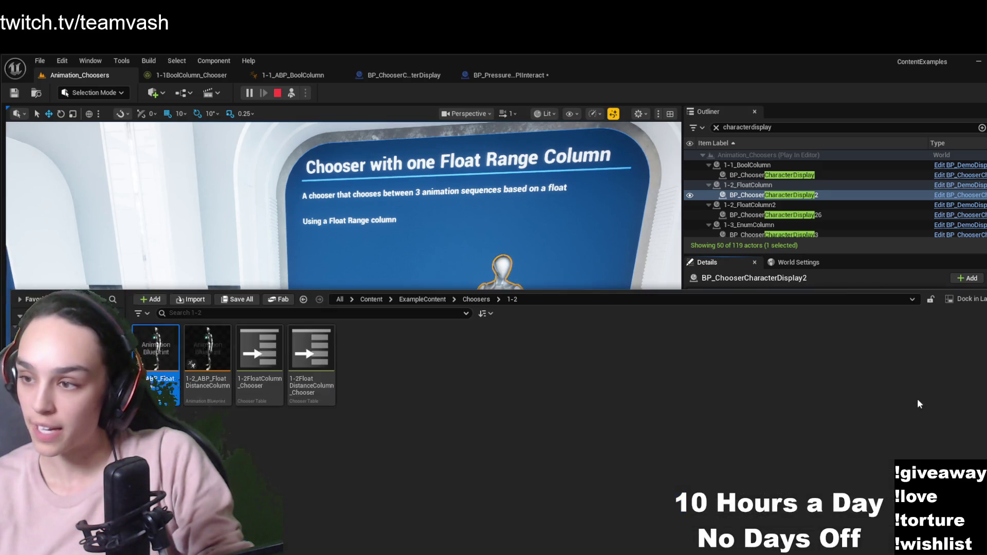
{"action": "double_click", "coordinate": [148, 349]}
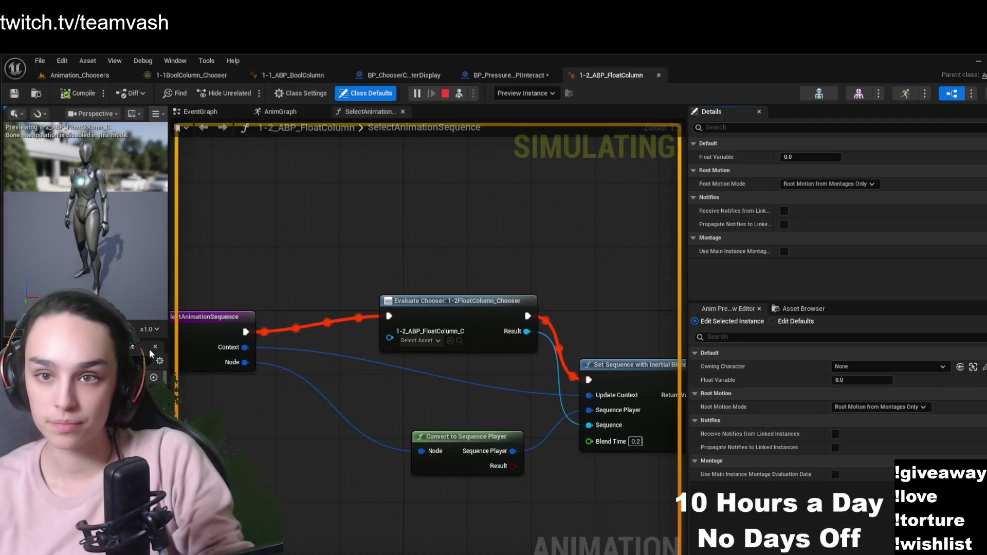
{"action": "left_click", "coordinate": [237, 75]}
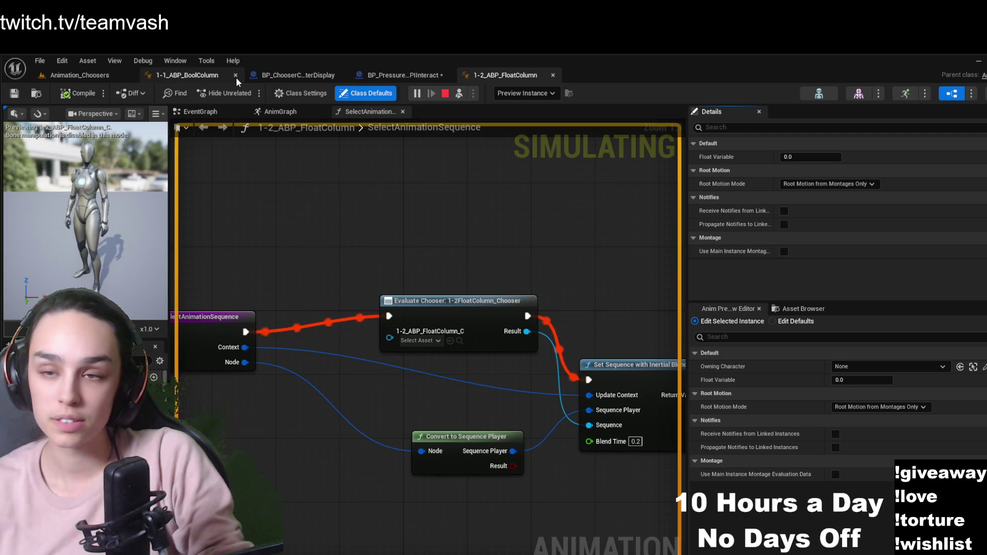
{"action": "left_click", "coordinate": [236, 77]}
{"action": "left_click", "coordinate": [236, 77]}
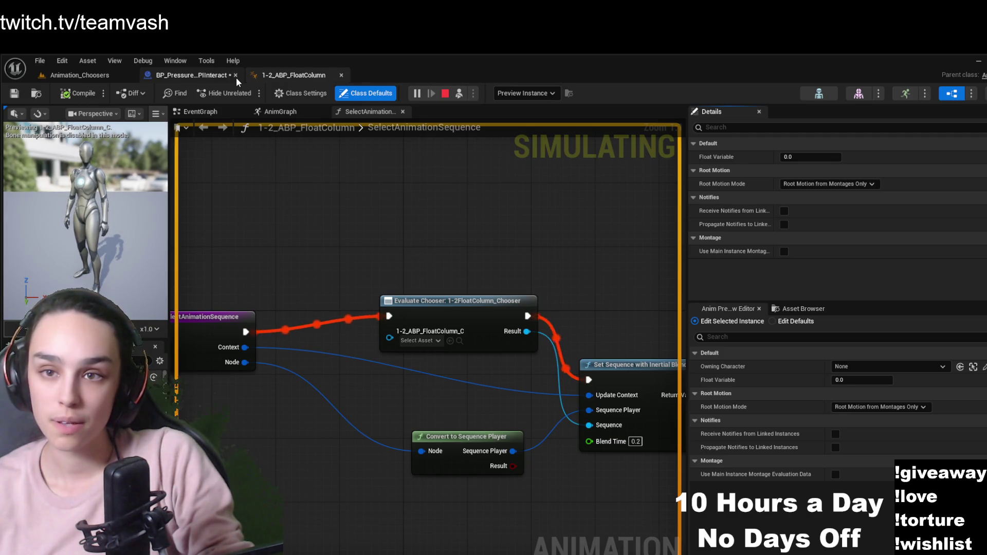
{"action": "left_click", "coordinate": [236, 77]}
Open 1-2FloatColumn_Chooser from the Evaluate Chooser node, then return to the Animation_Choosers level
{"action": "mouse_move", "coordinate": [342, 270]}
{"action": "left_mouse_down"}
{"action": "mouse_move", "coordinate": [277, 273]}
{"action": "mouse_move", "coordinate": [544, 273]}
{"action": "left_mouse_up"}
{"action": "left_click_drag", "start_coordinate": [533, 313], "coordinate": [413, 312]}
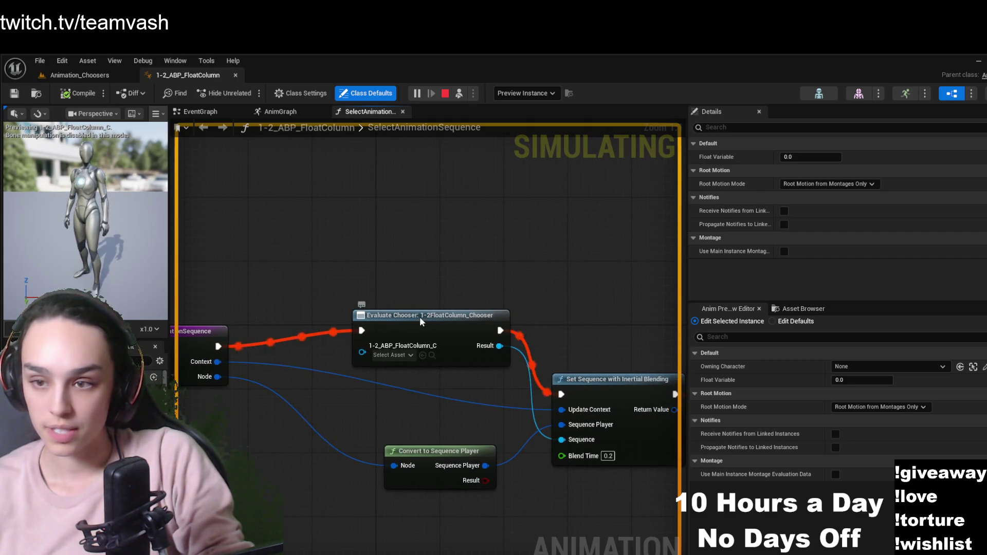
{"action": "left_click", "coordinate": [419, 315]}
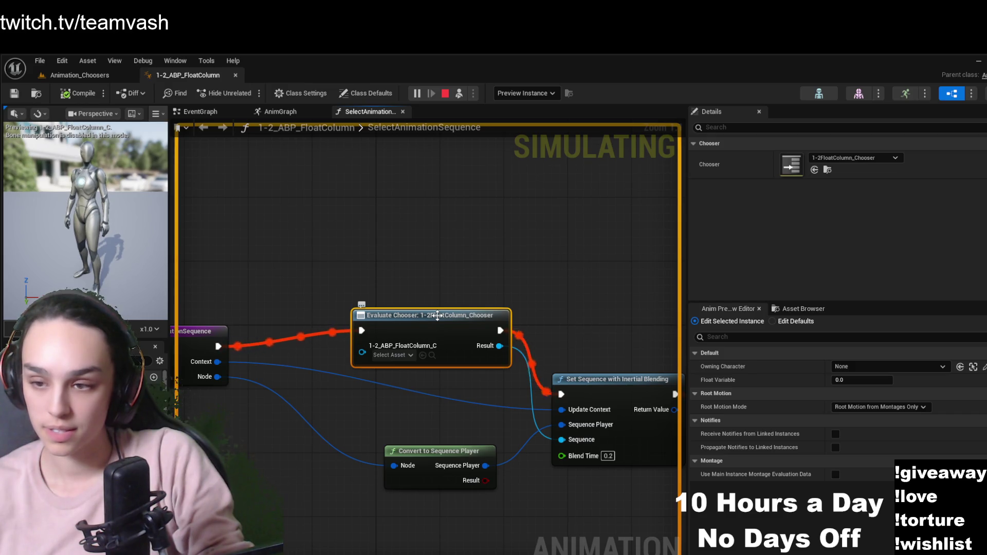
{"action": "left_click", "coordinate": [827, 170]}
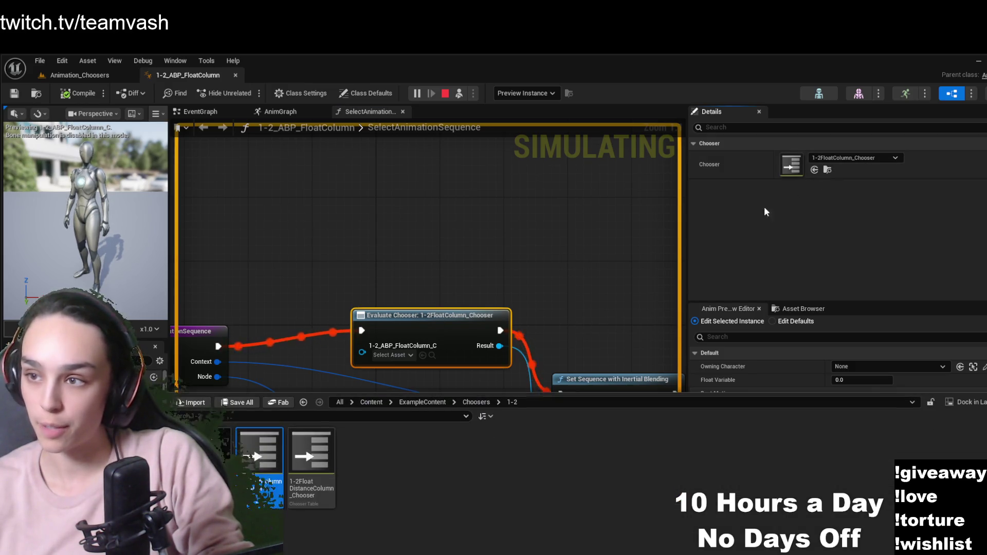
{"action": "double_click", "coordinate": [262, 463]}
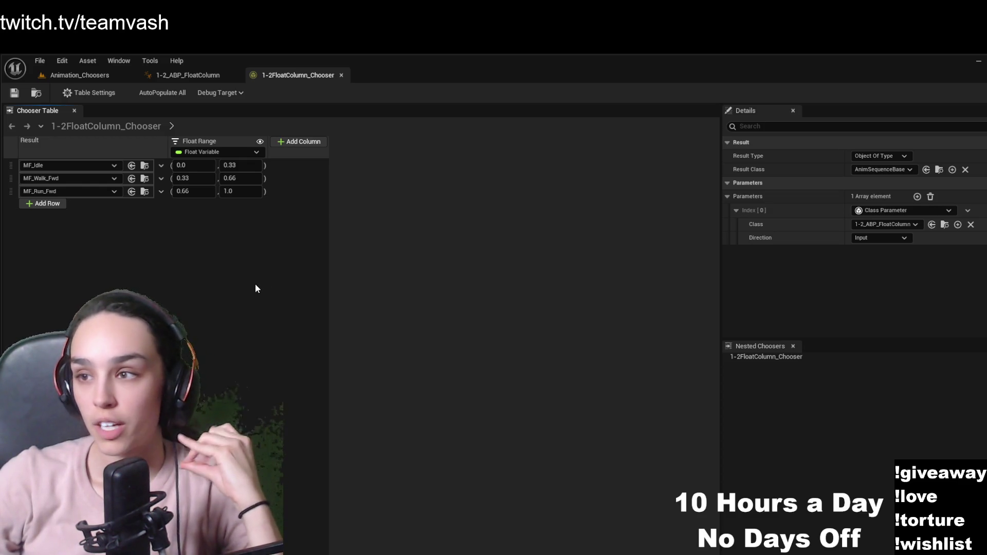
{"action": "left_click", "coordinate": [103, 76]}
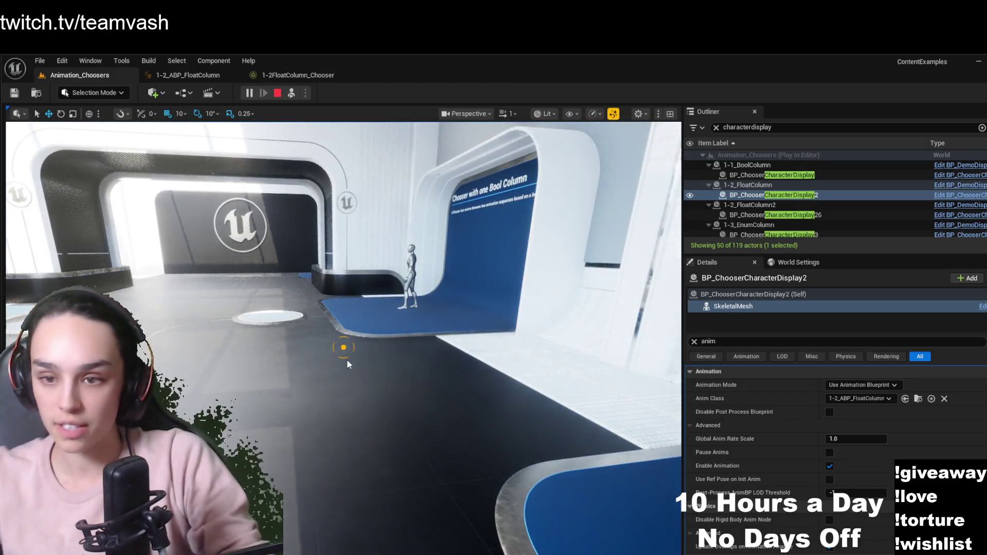
Stop the play session, select the demo room, and start playing again
{"action": "left_click", "coordinate": [278, 93]}
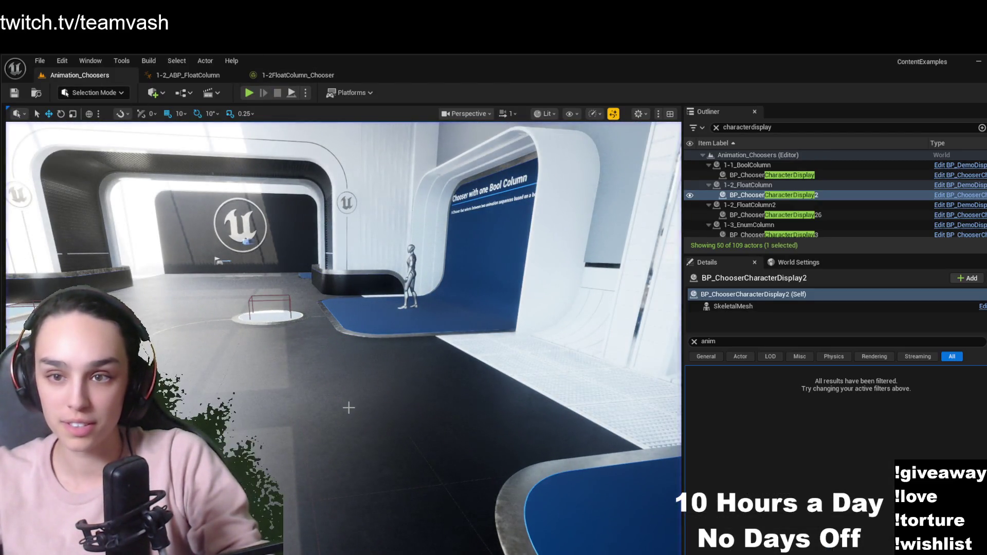
{"action": "key", "text": "ctrl+space"}
{"action": "left_click", "coordinate": [371, 375]}
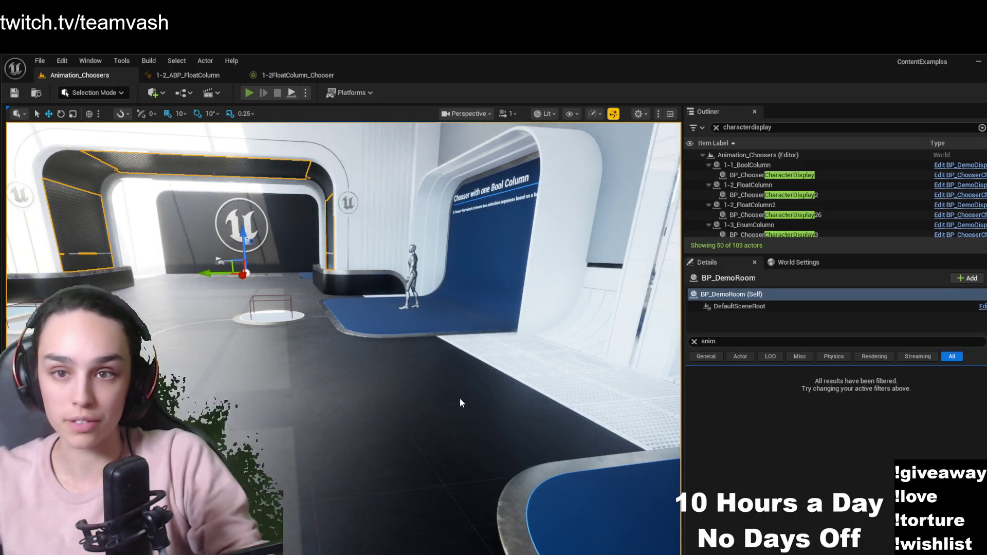
{"action": "key", "text": "alt+p"}
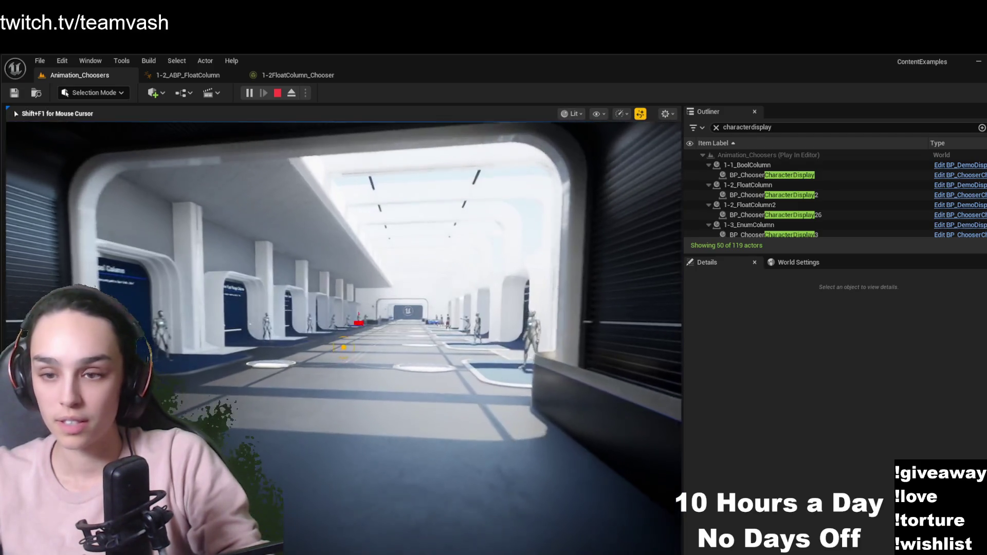
Walk to the Enum Column exhibit and slide its setting to Rifle
{"action": "key", "text": "w"}
{"action": "key", "text": "w"}
{"action": "key", "text": "w"}
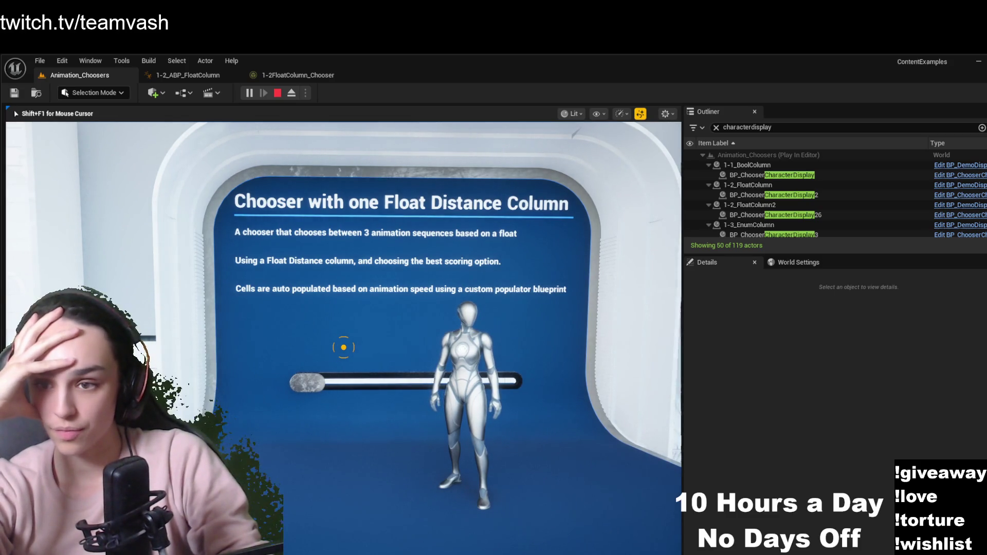
{"action": "key", "text": "w"}
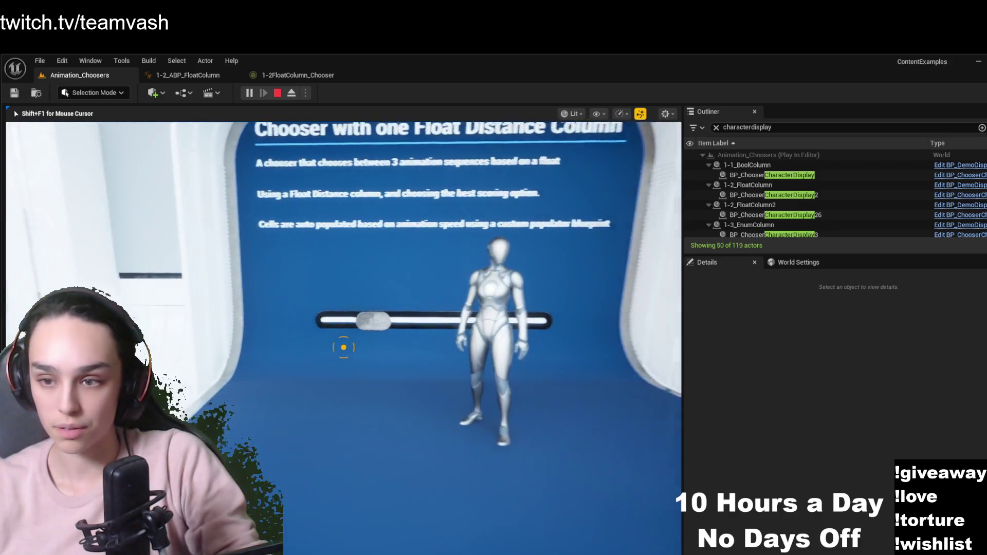
{"action": "key", "text": "d"}
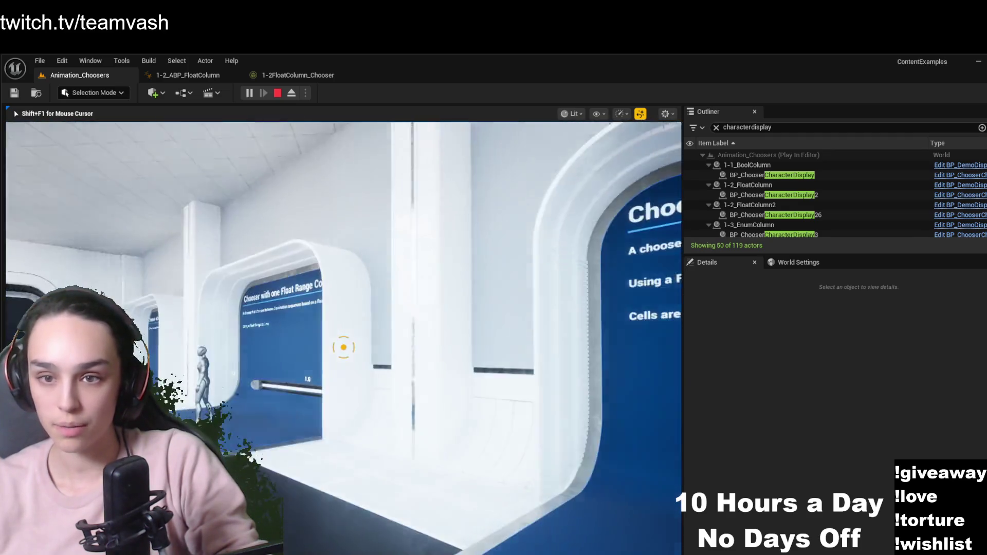
{"action": "key", "text": "w"}
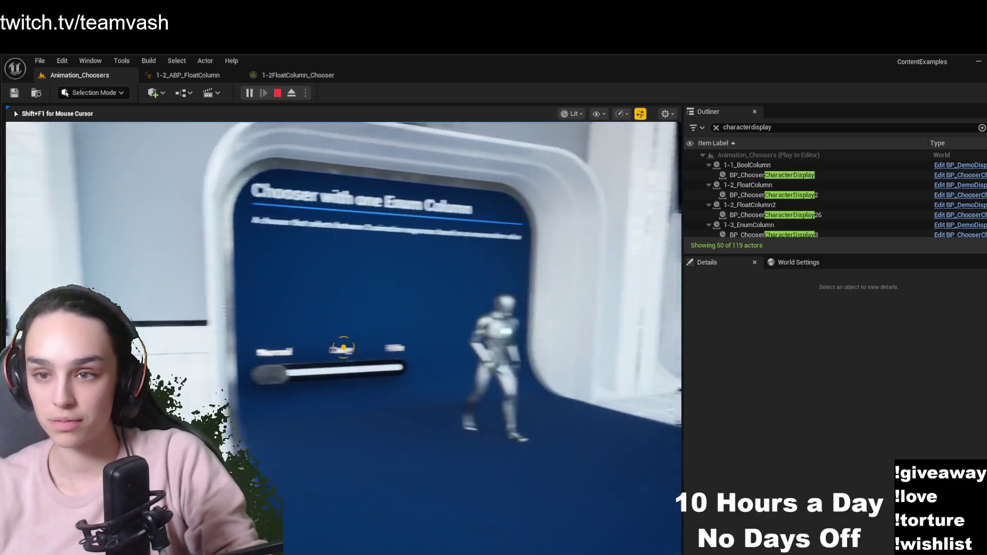
{"action": "key", "text": "w"}
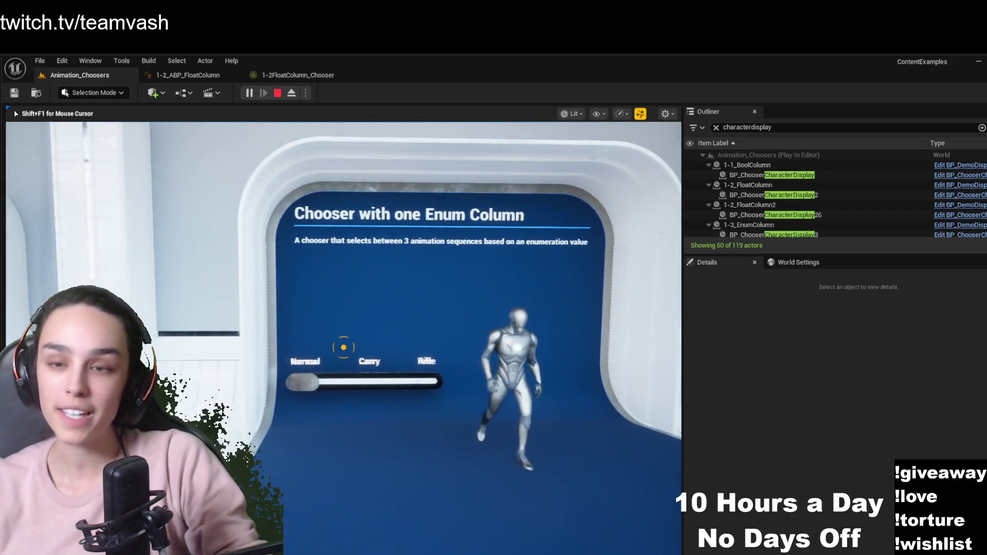
{"action": "left_click_drag", "start_coordinate": [344, 347], "coordinate": [344, 347]}
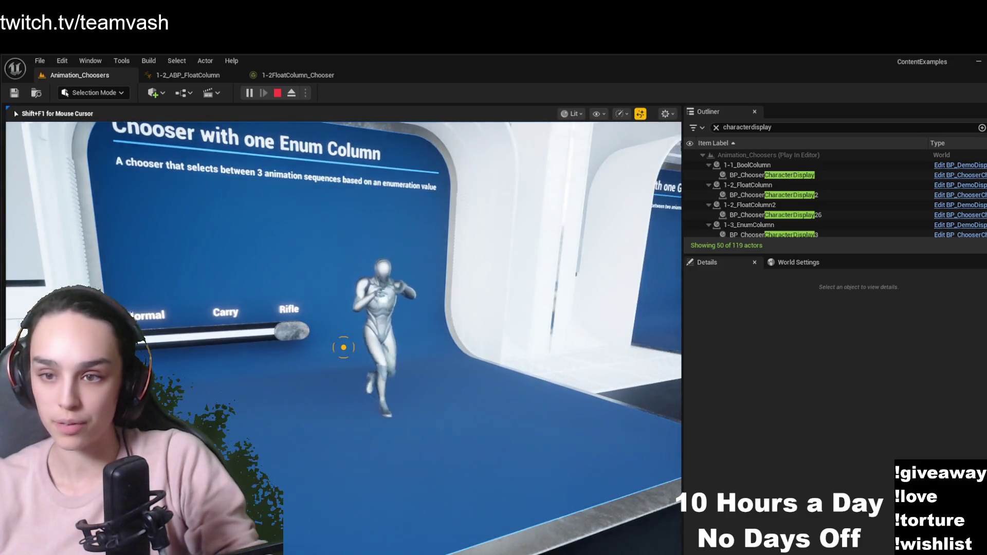
{"action": "key", "text": "s"}
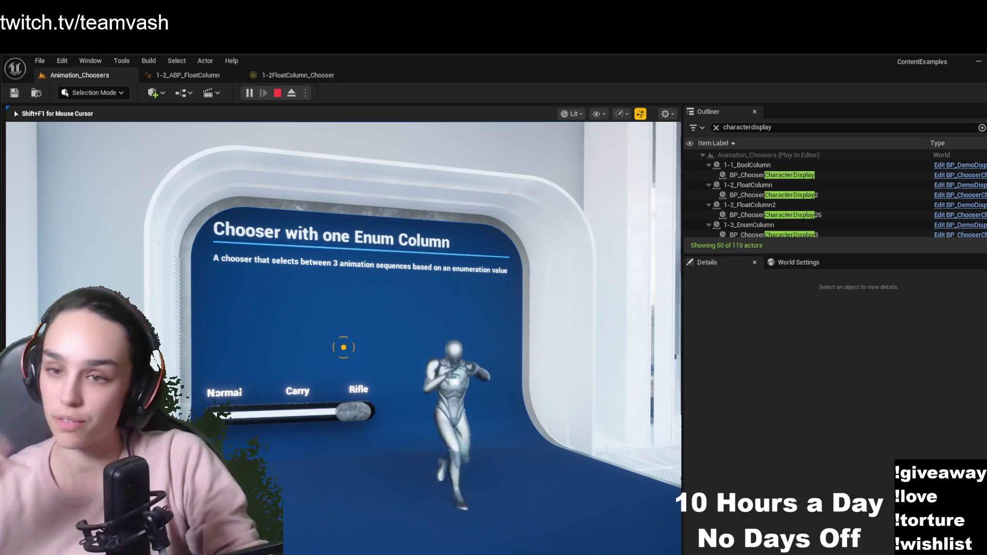
Eject, select the Enum Column character, and open its 1-3EnumColumn_Chooser table
{"action": "key", "text": "a"}
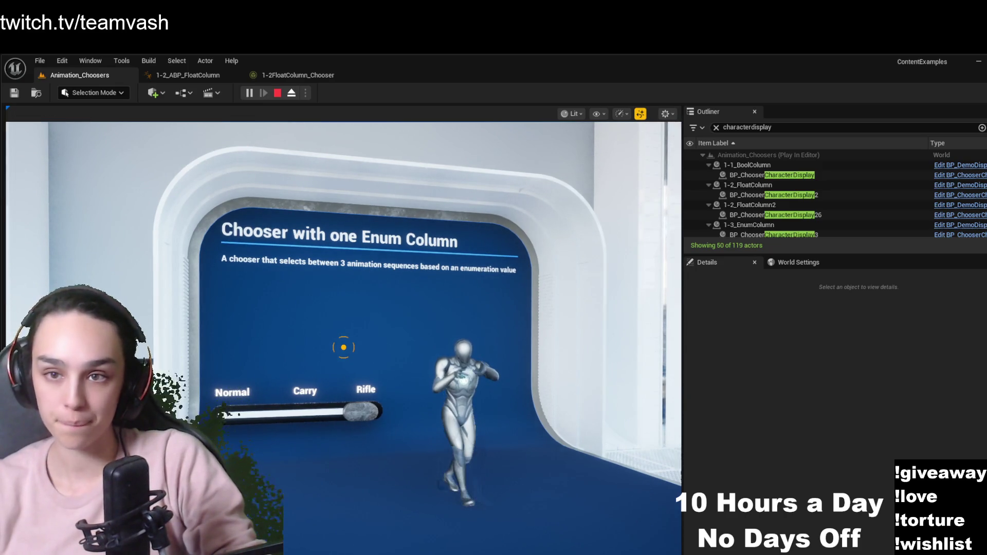
{"action": "key", "text": "F8"}
{"action": "left_click", "coordinate": [441, 379]}
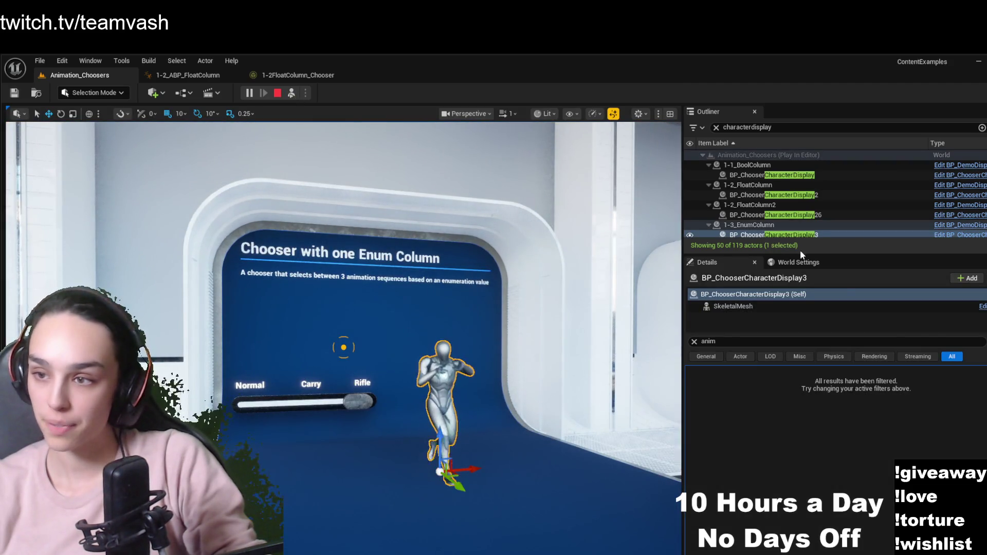
{"action": "left_click", "coordinate": [794, 307]}
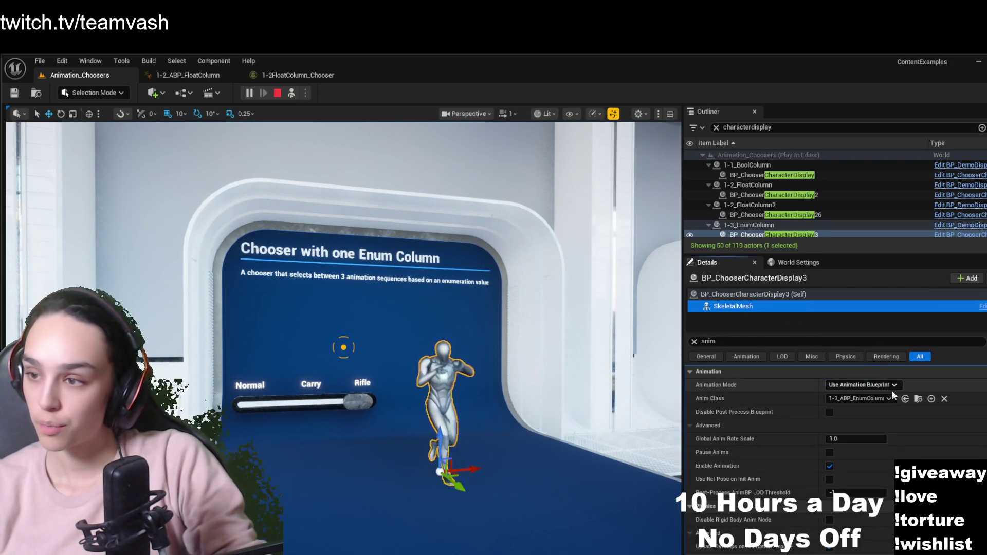
{"action": "left_click", "coordinate": [918, 400]}
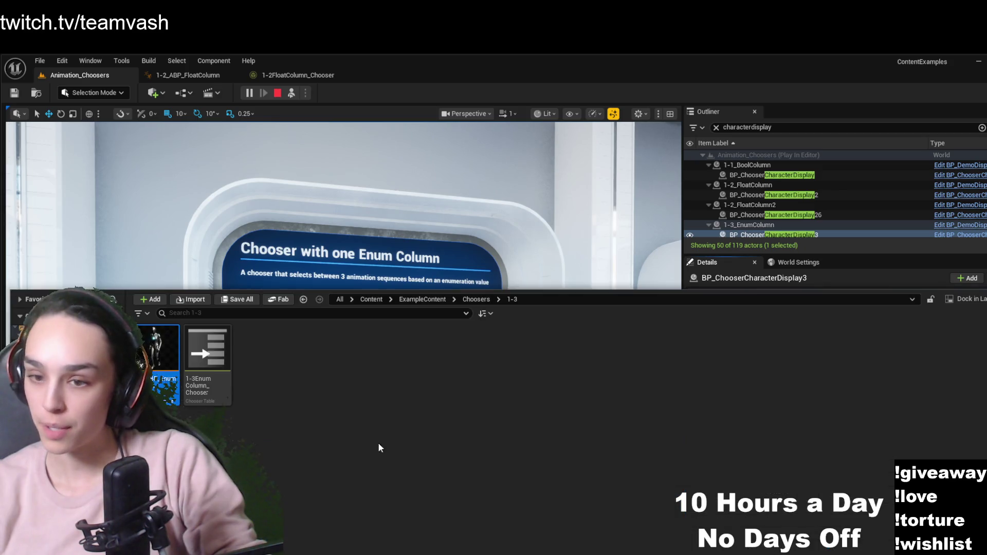
{"action": "double_click", "coordinate": [209, 350]}
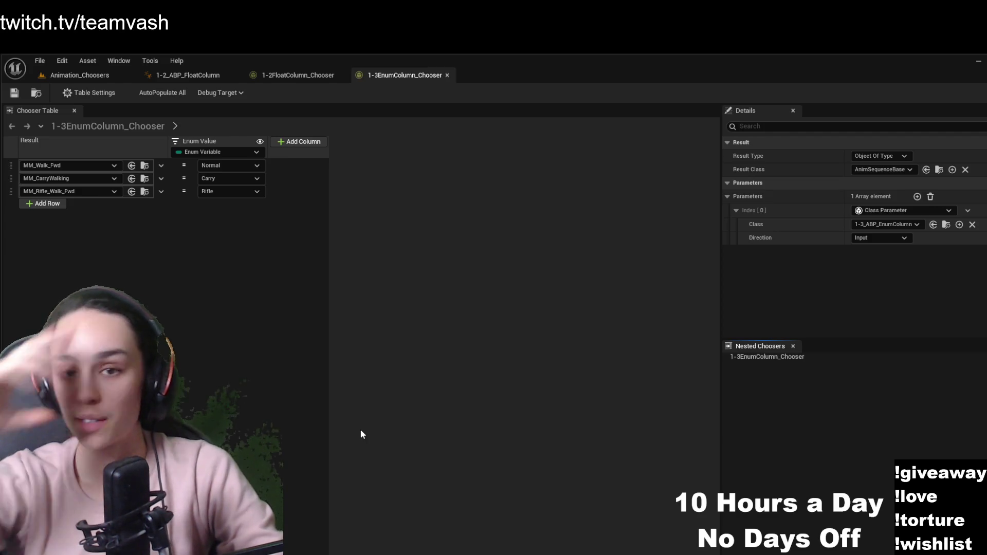
Return to the level, orbit toward the Gameplay Tag exhibit, and resume controlling the player
{"action": "left_click", "coordinate": [92, 77]}
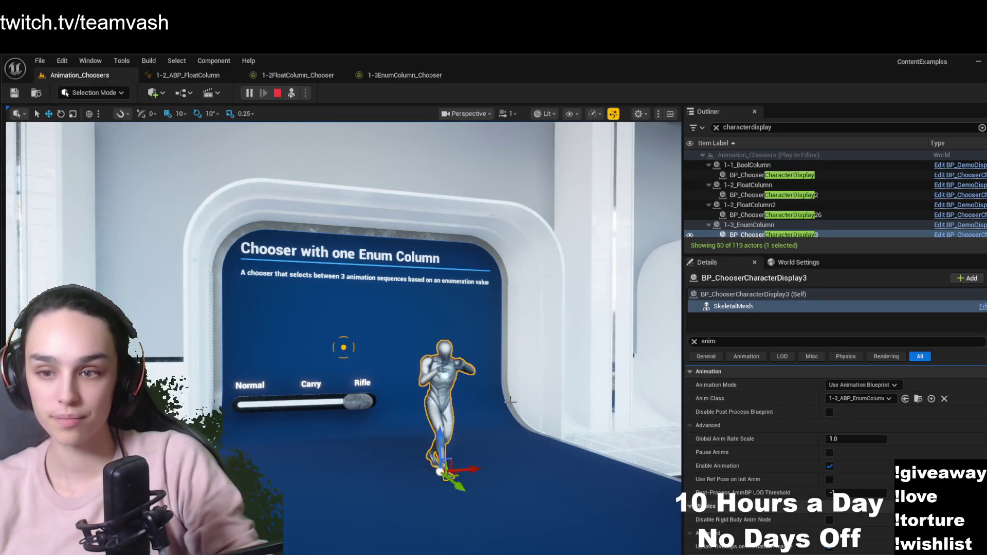
{"action": "left_click_drag", "start_coordinate": [466, 381], "coordinate": [517, 381]}
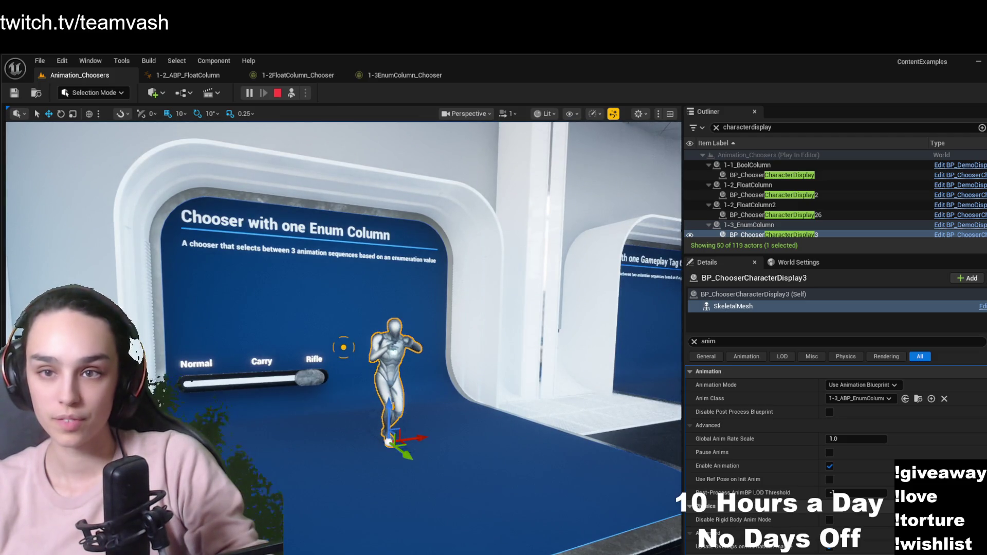
{"action": "left_click", "coordinate": [291, 93]}
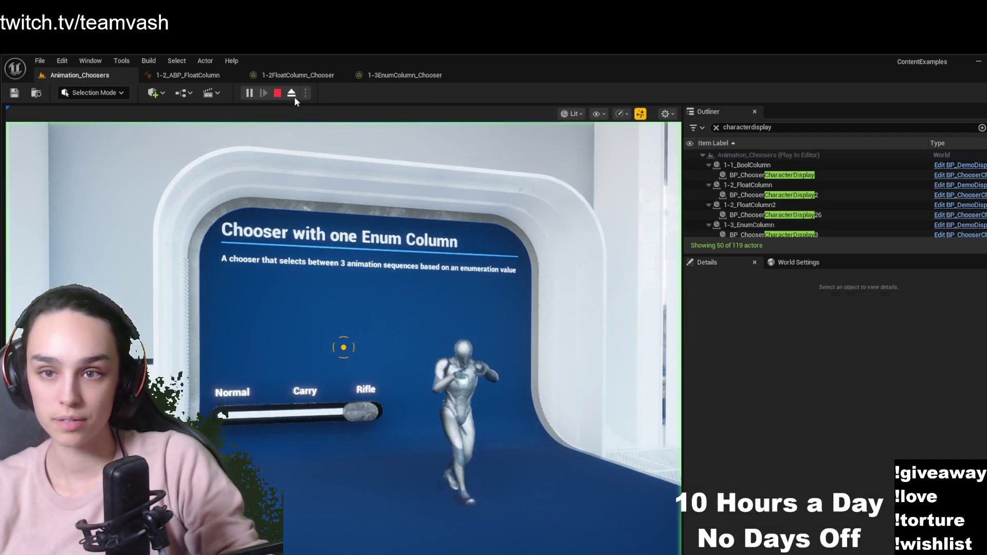
Walk down the hall to the Gameplay Tag Column exhibit sign
{"action": "left_click", "coordinate": [491, 357]}
{"action": "key", "text": "w"}
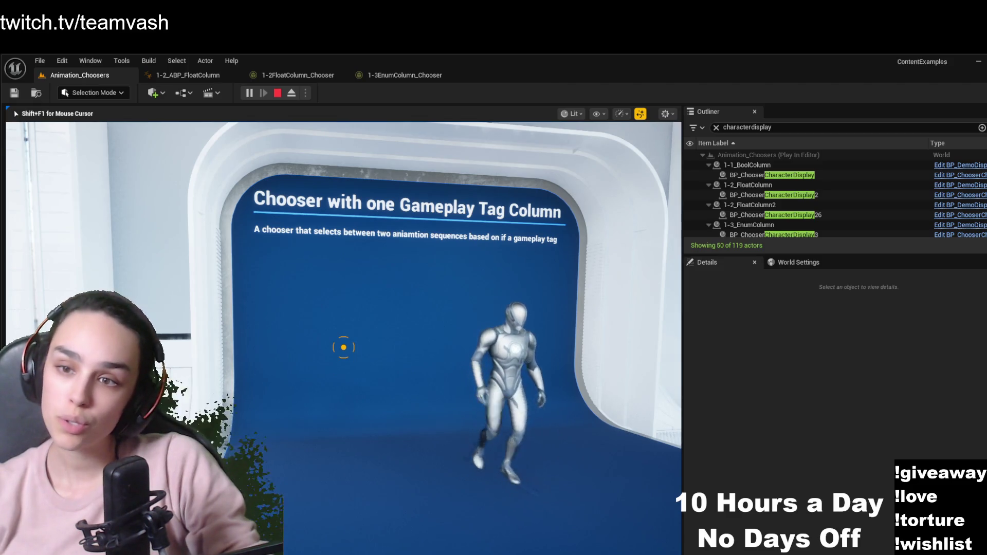
{"action": "key", "text": "w"}
{"action": "key", "text": "s"}
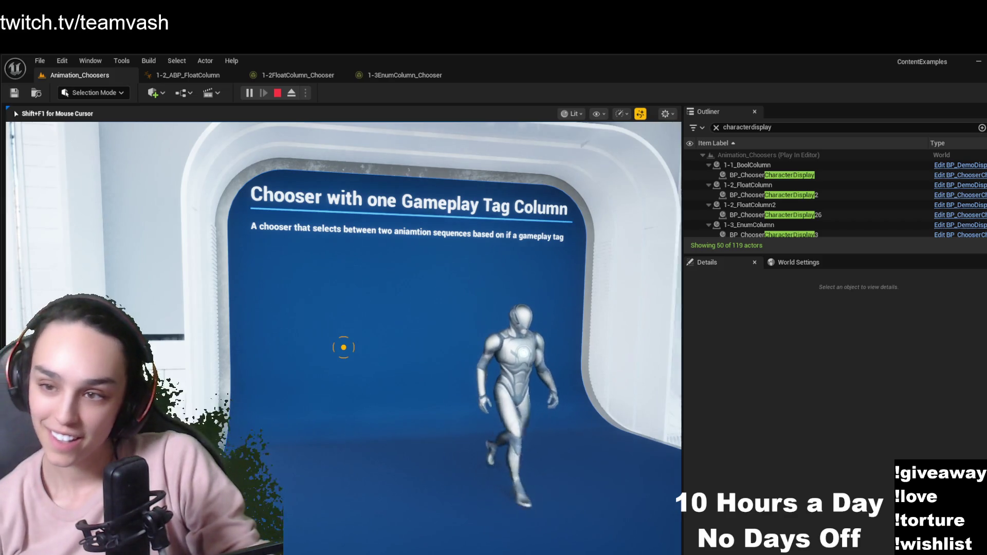
{"action": "key", "text": "w"}
{"action": "key", "text": "d"}
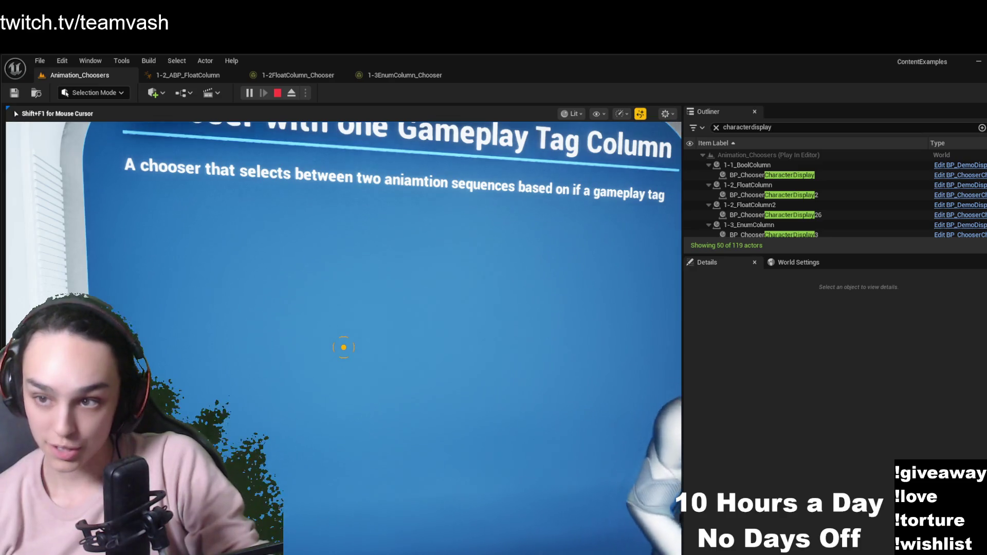
{"action": "key", "text": "s"}
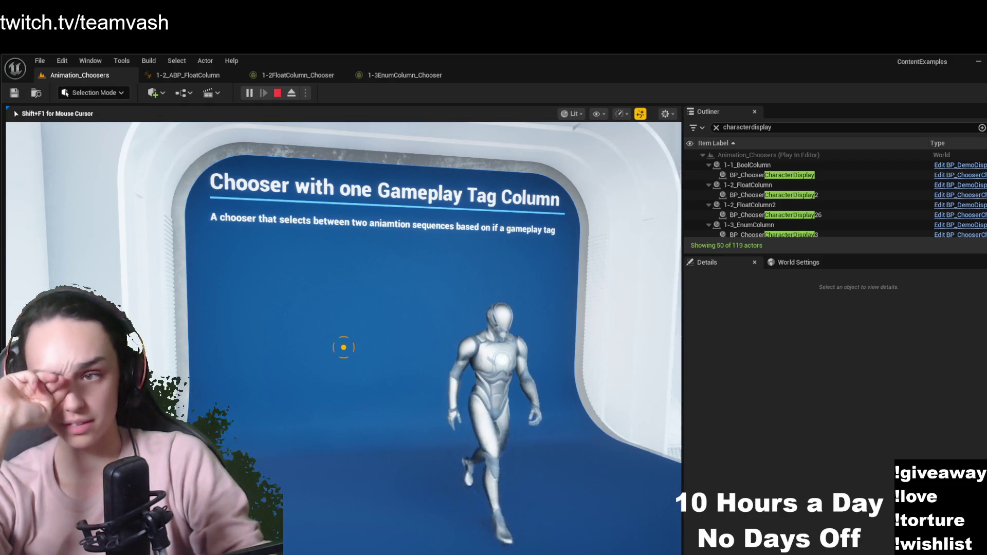
Frame the whole Gameplay Tag exhibit, eject, and select its display character
{"action": "mouse_move", "coordinate": [343, 348]}
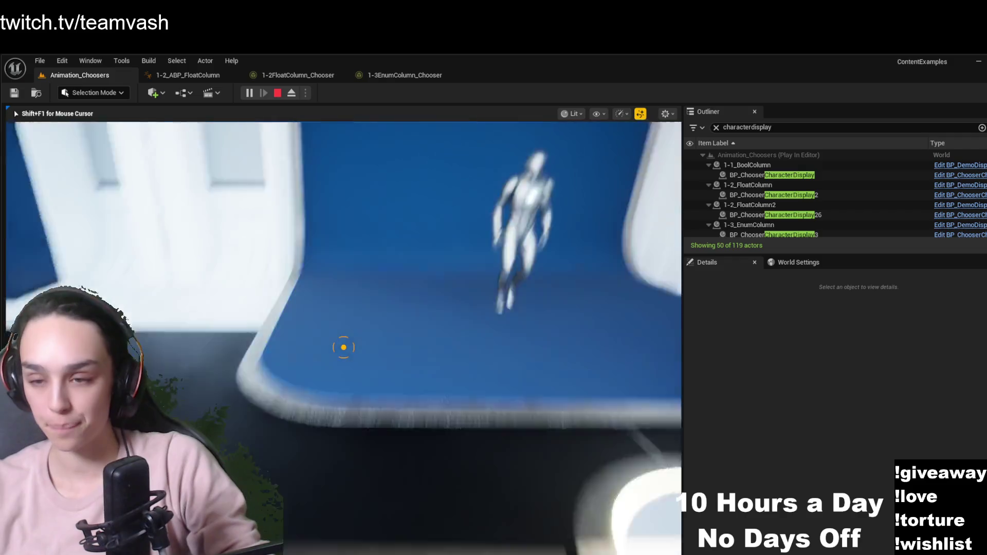
{"action": "key", "text": "w"}
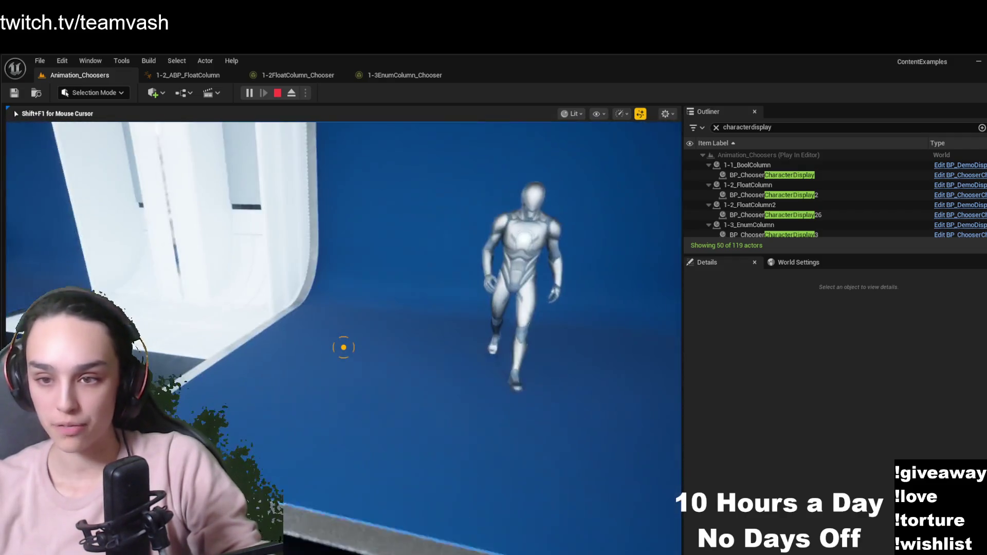
{"action": "key", "text": "s"}
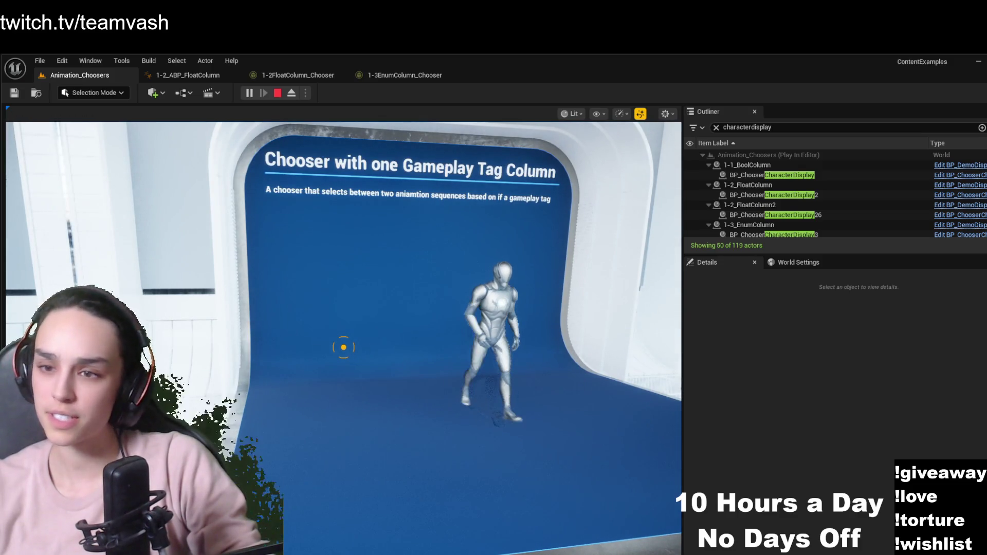
{"action": "key", "text": "F8"}
{"action": "left_click", "coordinate": [469, 334]}
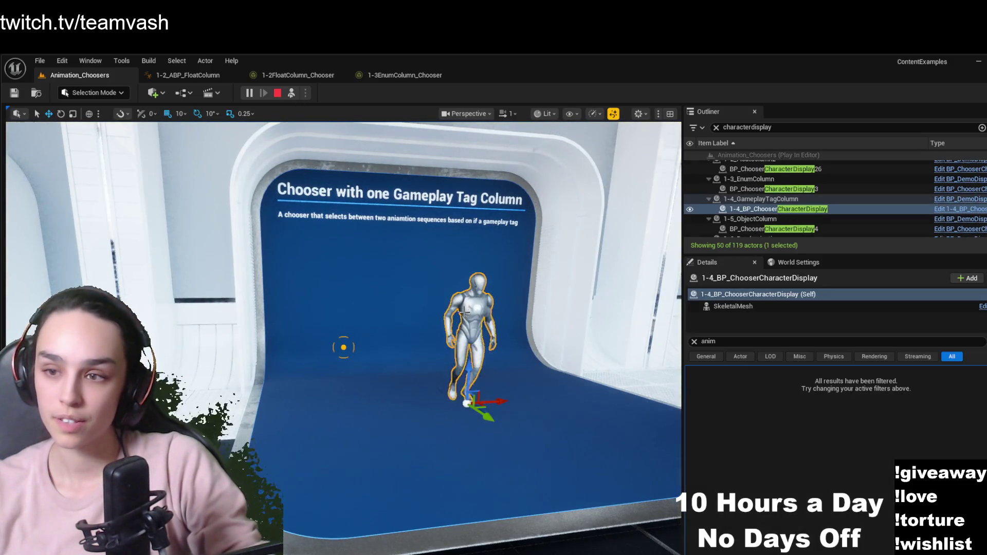
Open 1-4_ABP_GameplayTagColumn and its 1-4_GameplayTagColumn_Chooser table
{"action": "left_click", "coordinate": [884, 306]}
{"action": "left_click", "coordinate": [919, 399]}
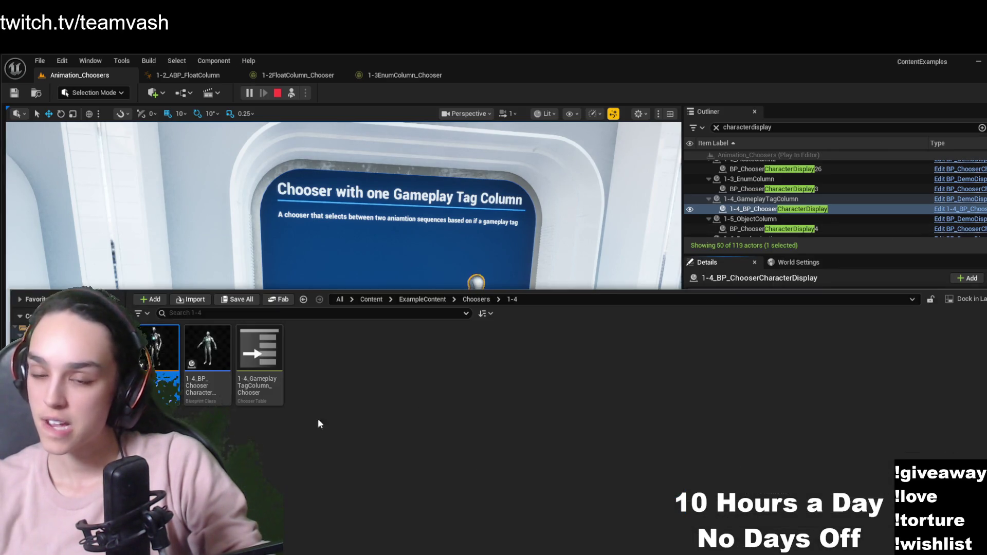
{"action": "double_click", "coordinate": [168, 343]}
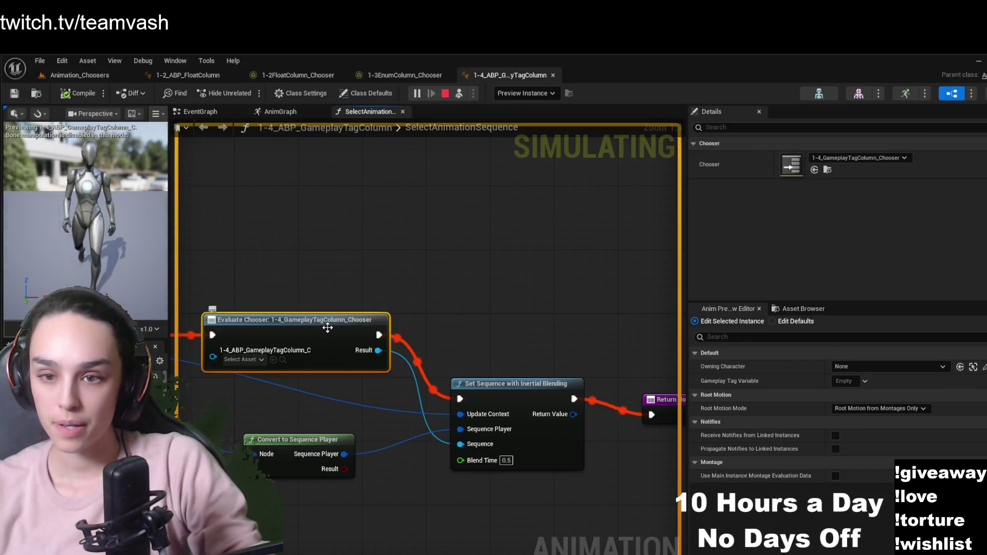
{"action": "left_click", "coordinate": [828, 169]}
{"action": "double_click", "coordinate": [322, 377]}
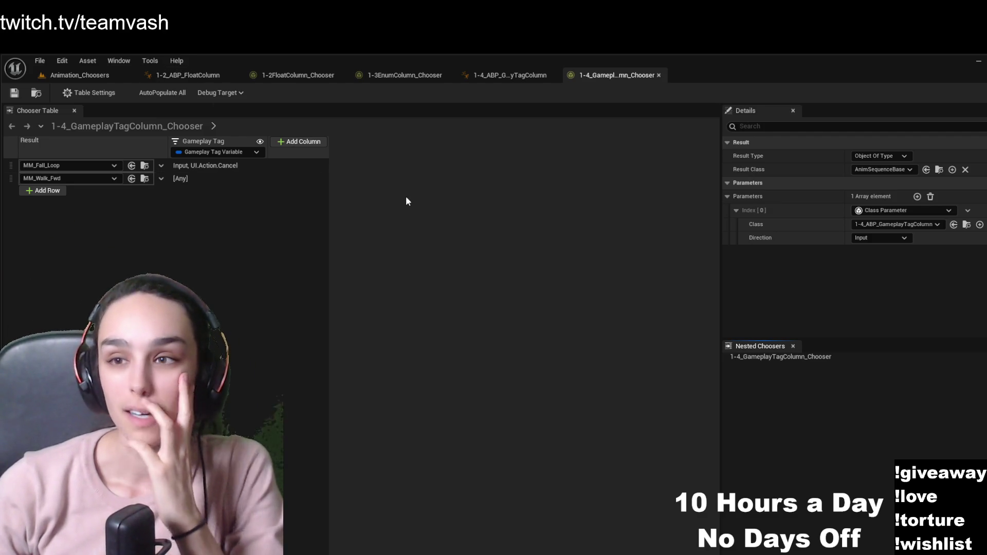
Review the ABP's SelectAnimationSequence function and EventGraph update nodes, then return to the level
{"action": "left_click", "coordinate": [504, 81]}
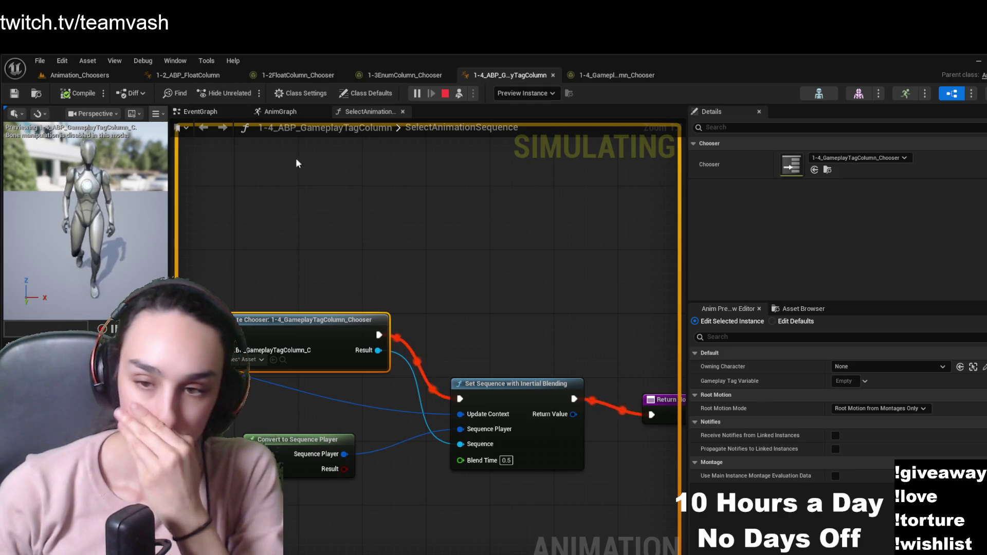
{"action": "mouse_move", "coordinate": [355, 265]}
{"action": "left_mouse_down"}
{"action": "mouse_move", "coordinate": [438, 230]}
{"action": "mouse_move", "coordinate": [468, 236]}
{"action": "mouse_move", "coordinate": [582, 217]}
{"action": "left_mouse_up"}
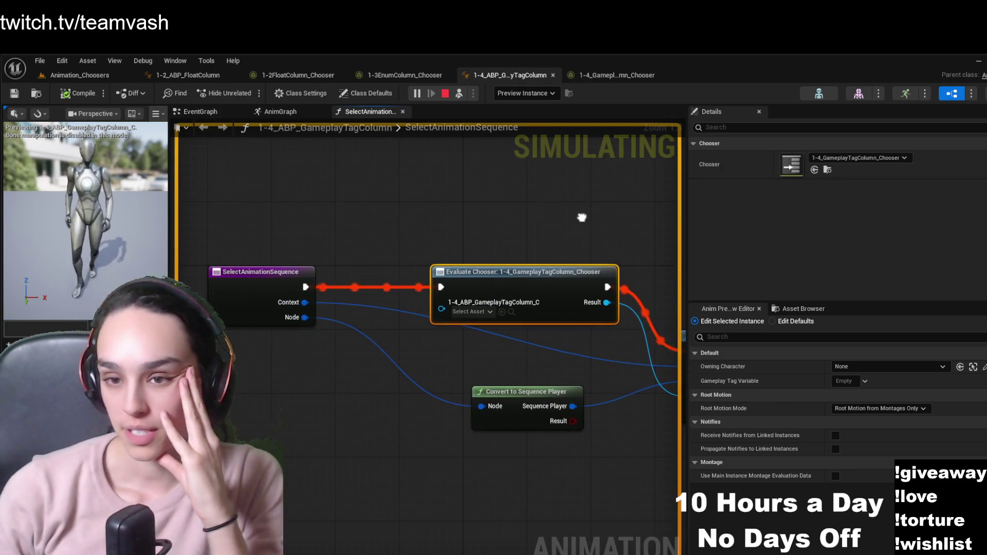
{"action": "left_click", "coordinate": [200, 112]}
{"action": "mouse_move", "coordinate": [369, 300]}
{"action": "left_mouse_down"}
{"action": "mouse_move", "coordinate": [387, 291]}
{"action": "mouse_move", "coordinate": [303, 346]}
{"action": "left_mouse_up"}
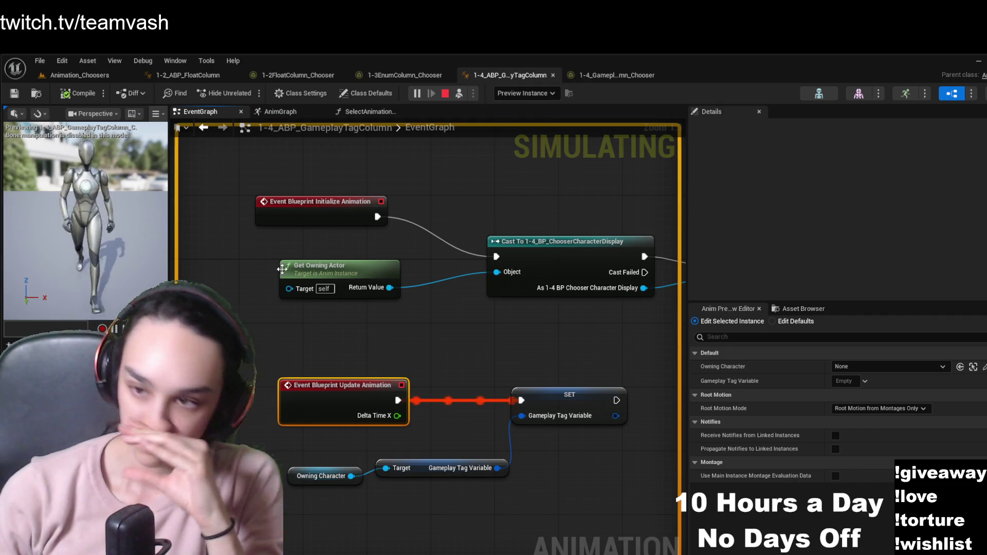
{"action": "left_click", "coordinate": [103, 77]}
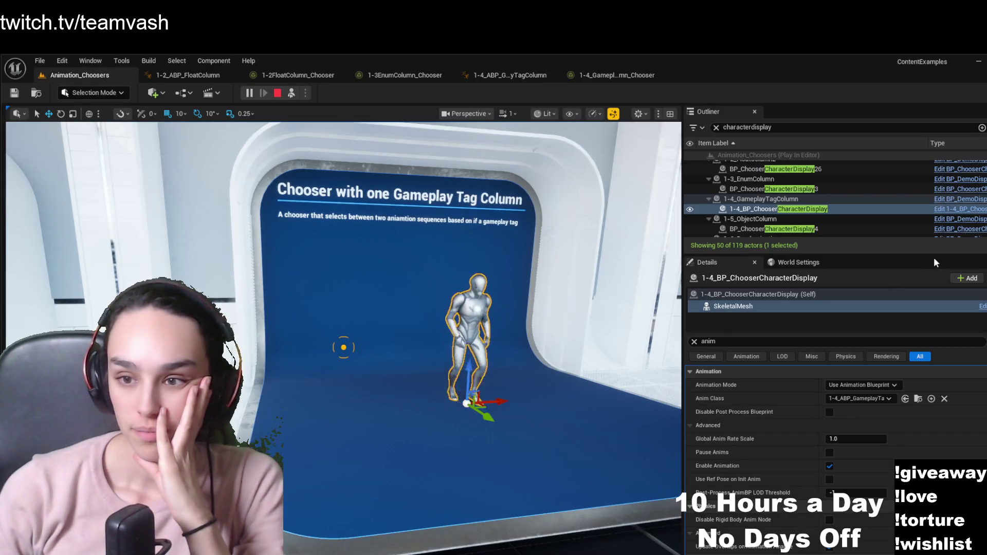
Review Event Toggle's Add/Remove Gameplay Tag UI.Action.Cancel nodes in 1-4_BP_ChooserCharacterDisplay
{"action": "left_click", "coordinate": [972, 211]}
{"action": "mouse_move", "coordinate": [557, 347]}
{"action": "left_mouse_down"}
{"action": "mouse_move", "coordinate": [443, 285]}
{"action": "mouse_move", "coordinate": [439, 221]}
{"action": "mouse_move", "coordinate": [466, 261]}
{"action": "mouse_move", "coordinate": [490, 266]}
{"action": "left_mouse_up"}
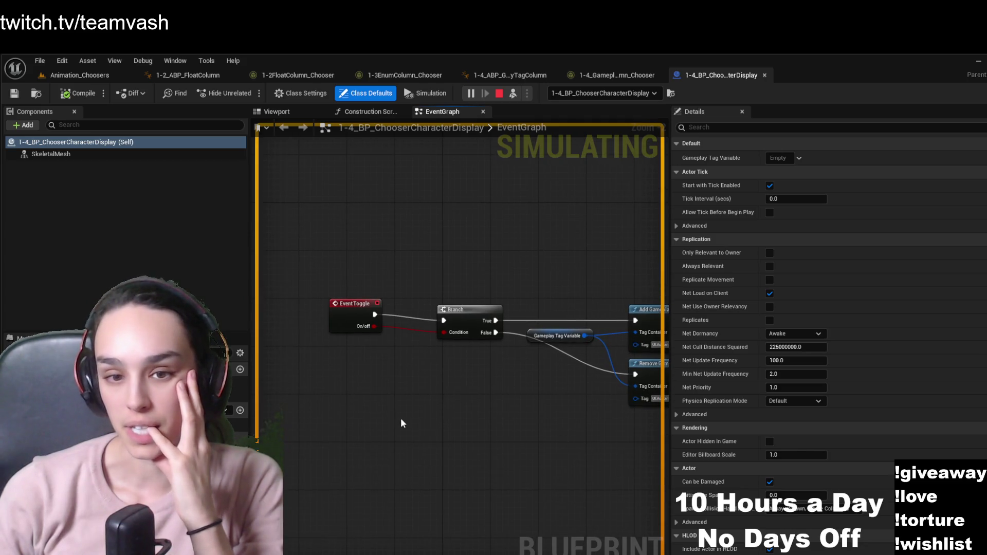
{"action": "scroll", "coordinate": [370, 362], "scroll_direction": "up", "scroll_amount": 1}
{"action": "left_click_drag", "start_coordinate": [553, 387], "coordinate": [317, 400]}
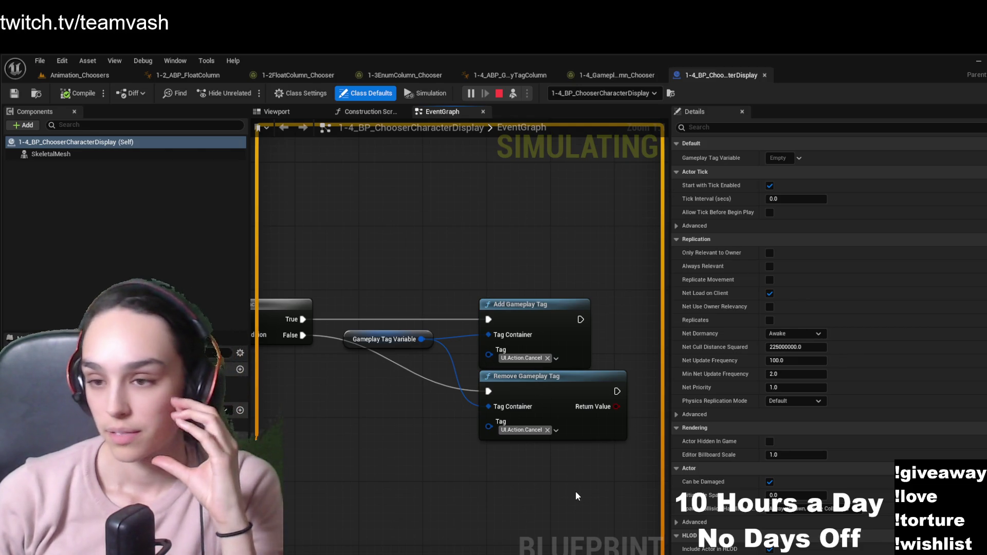
{"action": "left_click_drag", "start_coordinate": [399, 463], "coordinate": [382, 457]}
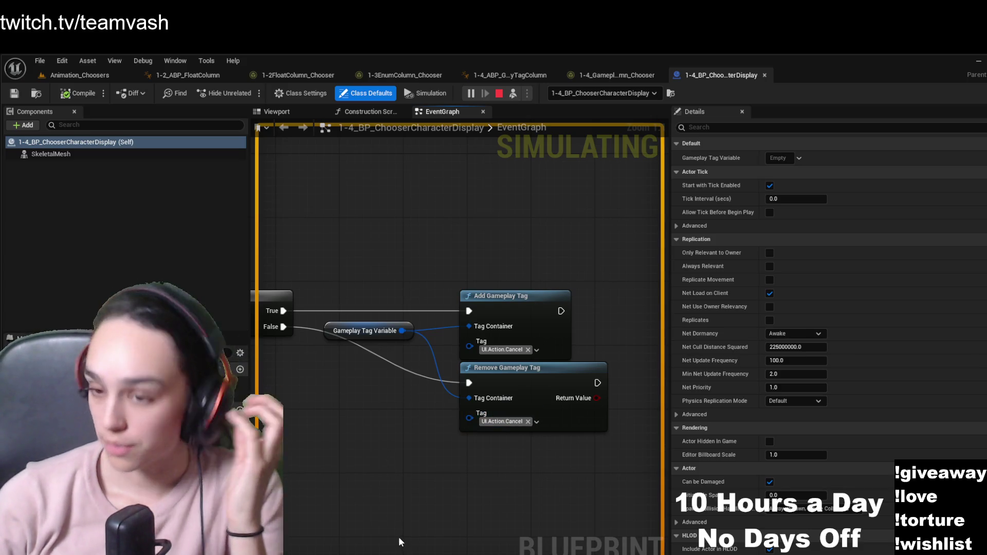
{"action": "left_click", "coordinate": [115, 81]}
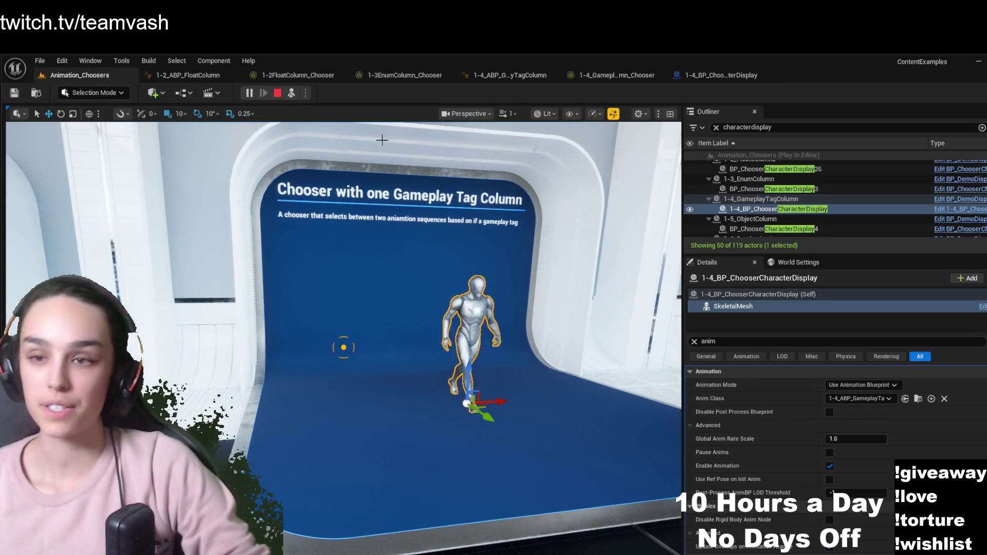
Possess the player, walk to the one-Object-Column chooser display, watch the mannequin, then eject with F8
{"action": "left_click", "coordinate": [291, 93]}
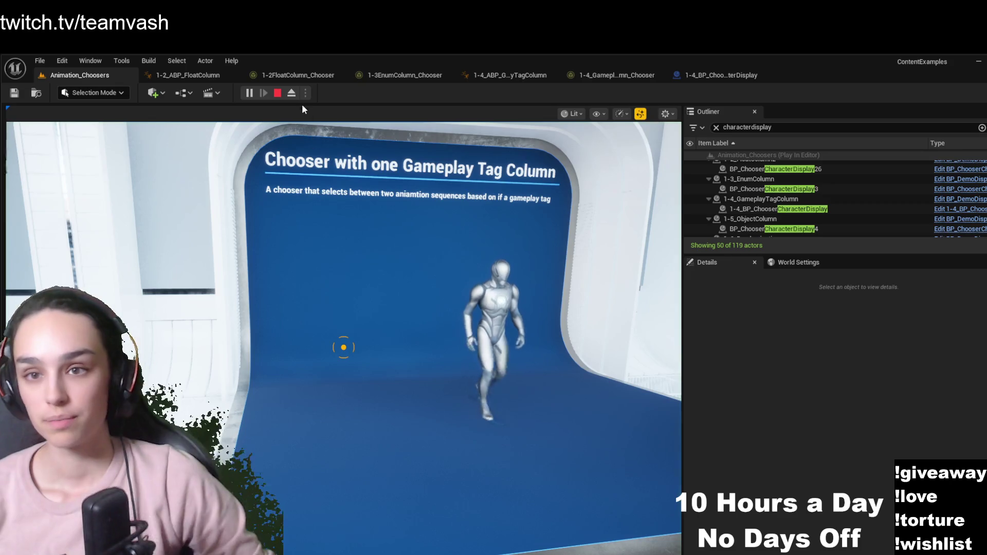
{"action": "key", "text": "w"}
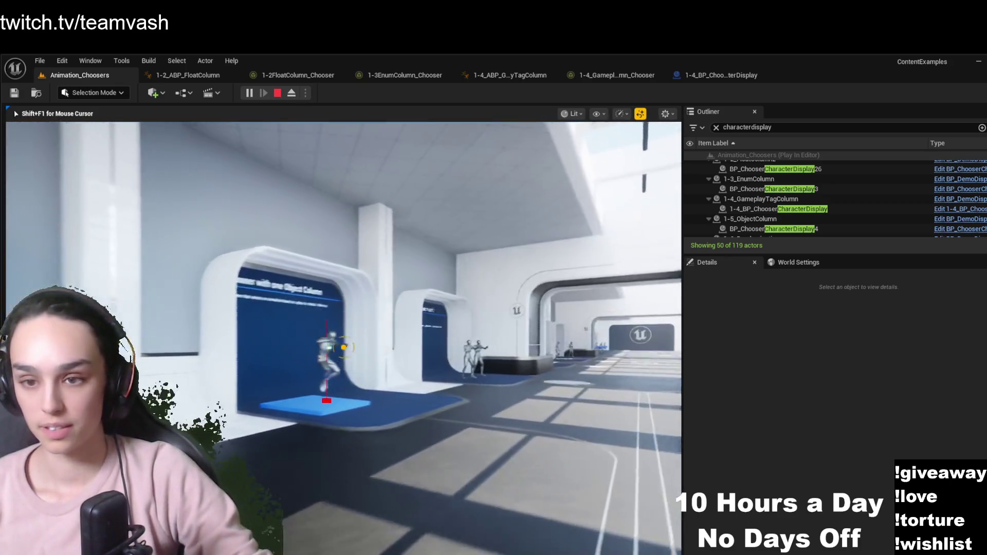
{"action": "key", "text": "w"}
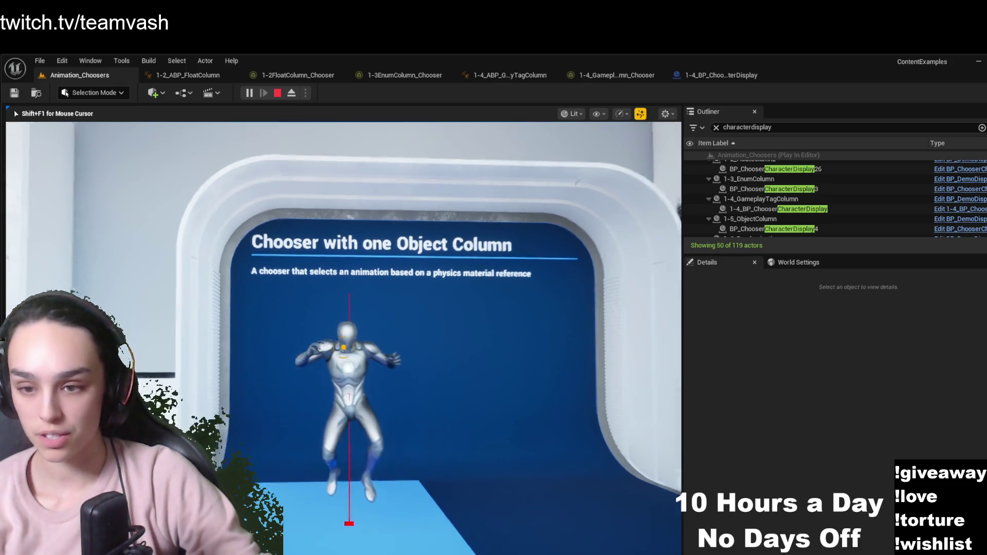
{"action": "key", "text": "s"}
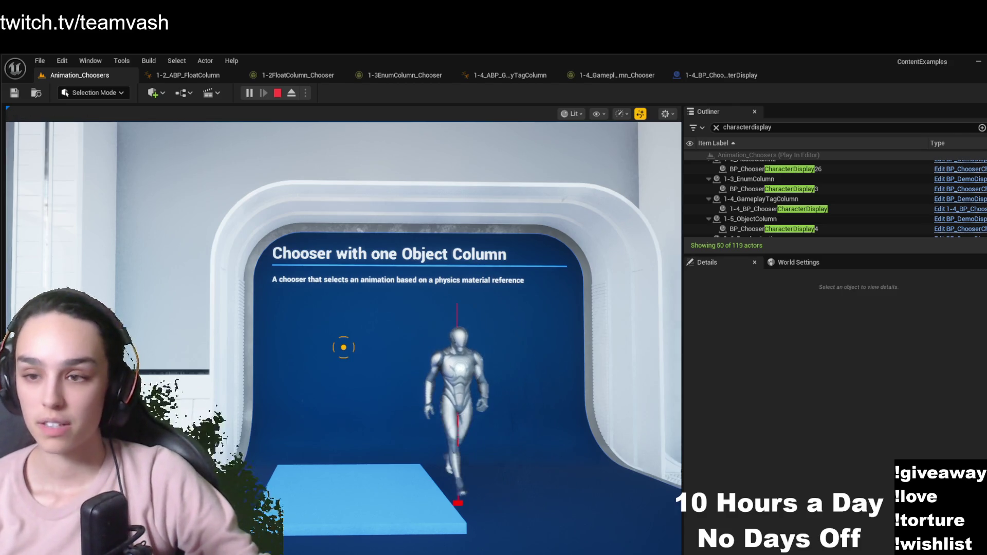
{"action": "key", "text": "F8"}
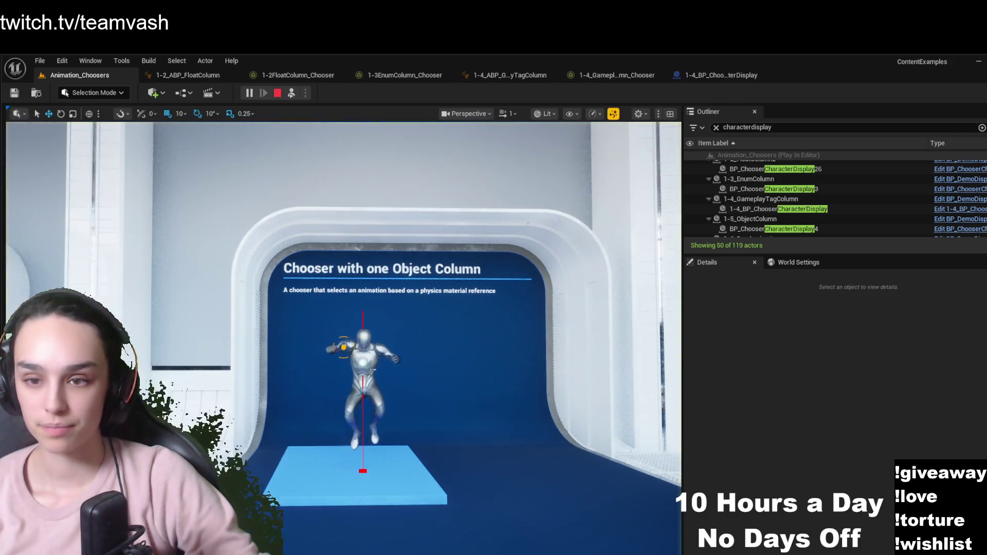
Clear the Outliner search, frame Display_Main_B, and remove the 'anim' Details filter on its mesh component
{"action": "left_click", "coordinate": [396, 381]}
{"action": "left_click", "coordinate": [288, 475]}
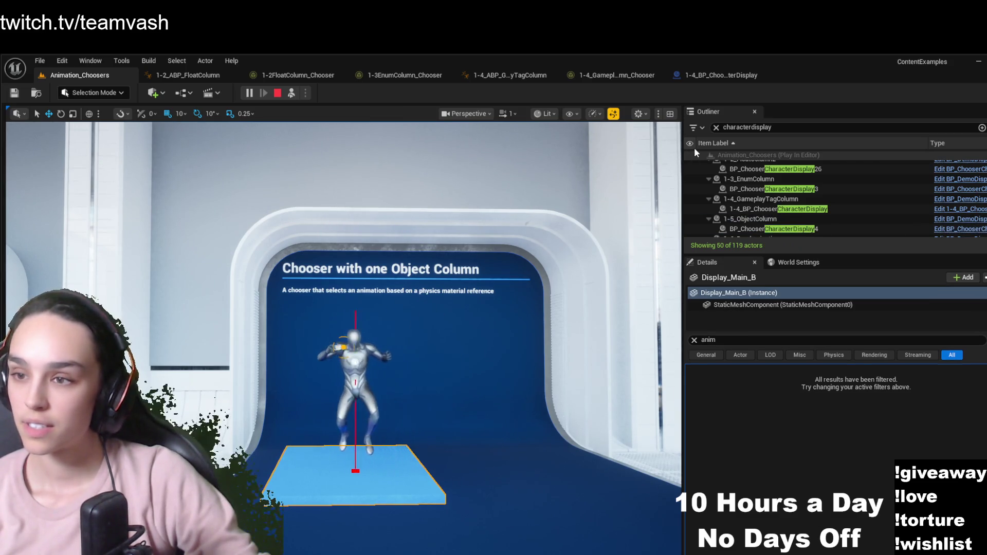
{"action": "left_click", "coordinate": [715, 128]}
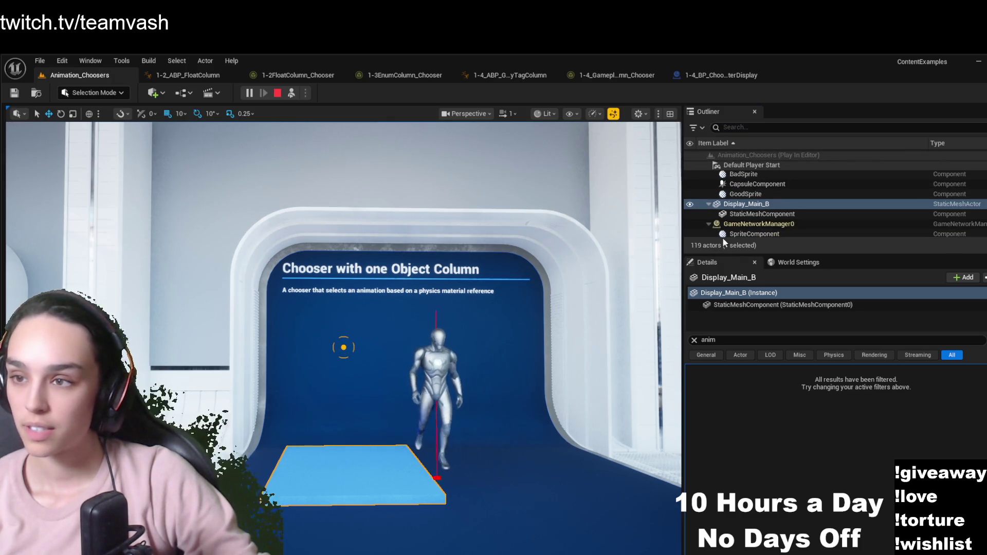
{"action": "double_click", "coordinate": [769, 206]}
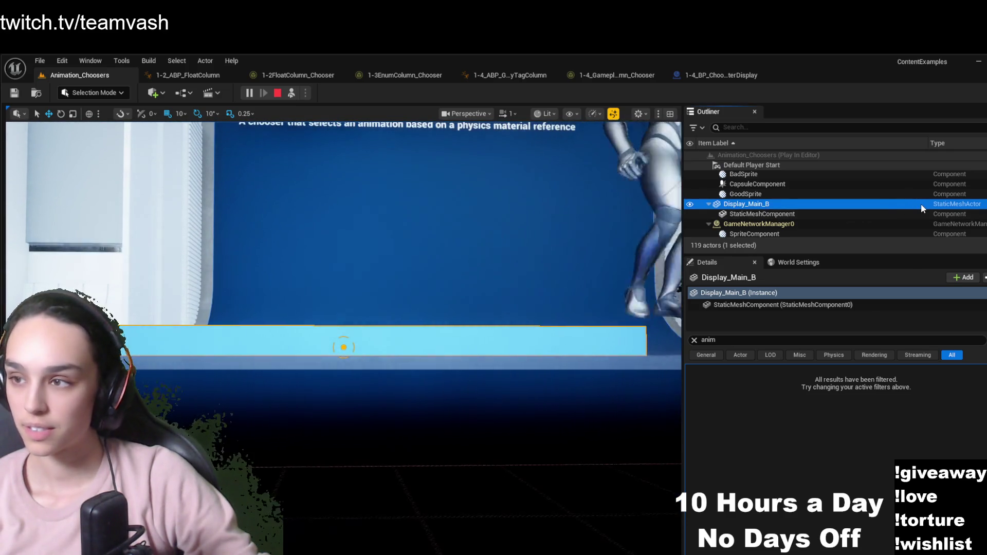
{"action": "left_click", "coordinate": [818, 215]}
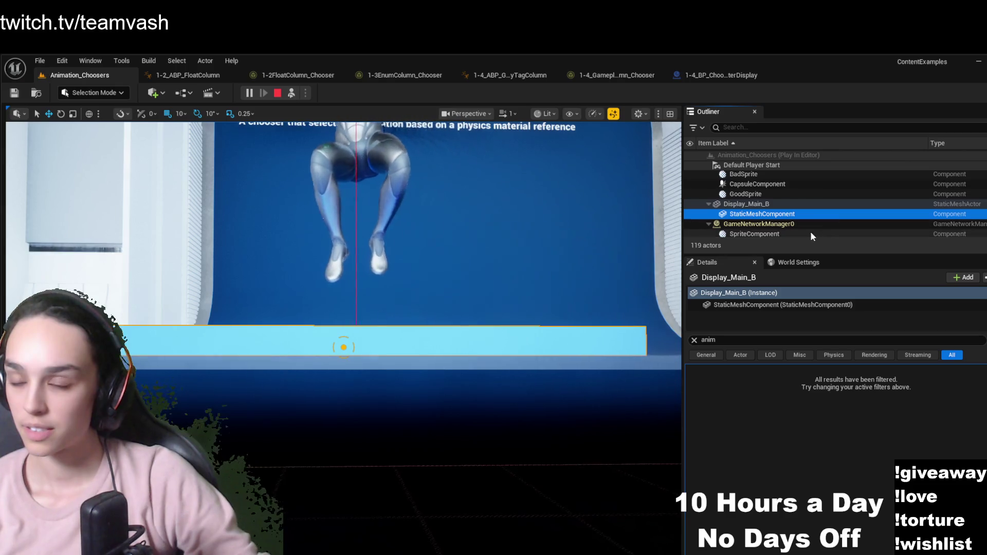
{"action": "left_click", "coordinate": [693, 340]}
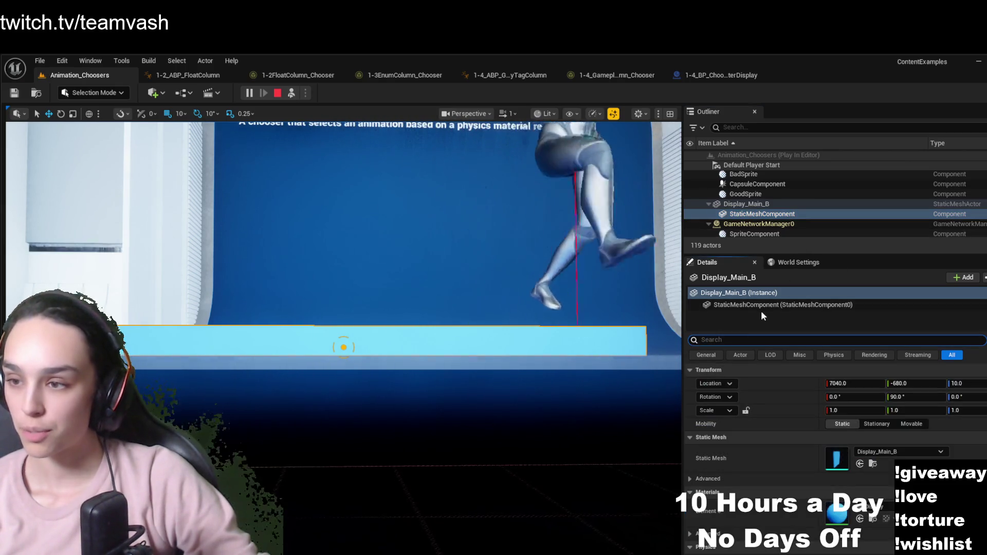
Filter Display_Main_B's Details for 'physic', then clear it and inspect the StaticMeshComponent's material and physics settings
{"action": "left_click", "coordinate": [771, 205]}
{"action": "left_click", "coordinate": [749, 340]}
{"action": "type", "text": "physics"}
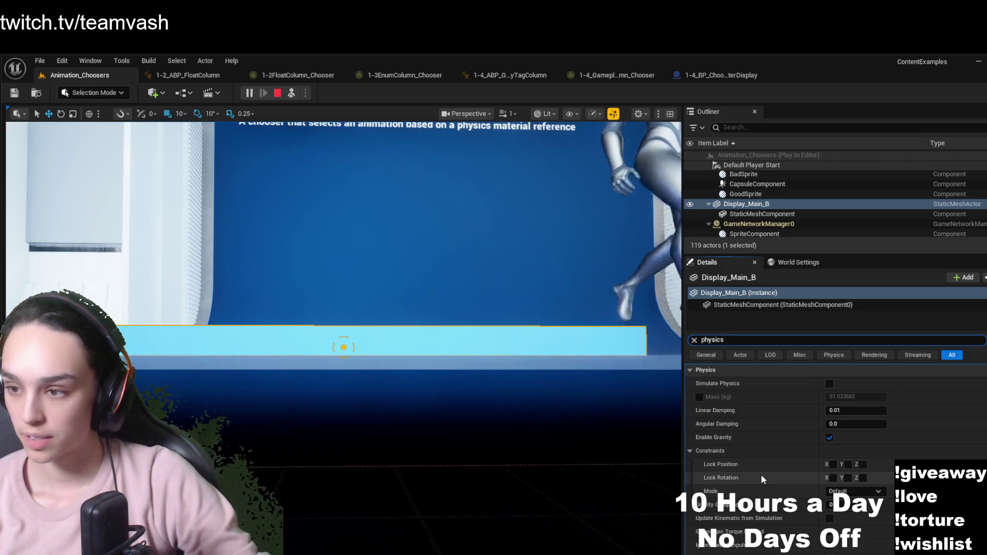
{"action": "scroll", "coordinate": [761, 474], "scroll_direction": "down", "scroll_amount": 5}
{"action": "scroll", "coordinate": [742, 516], "scroll_direction": "down", "scroll_amount": 6}
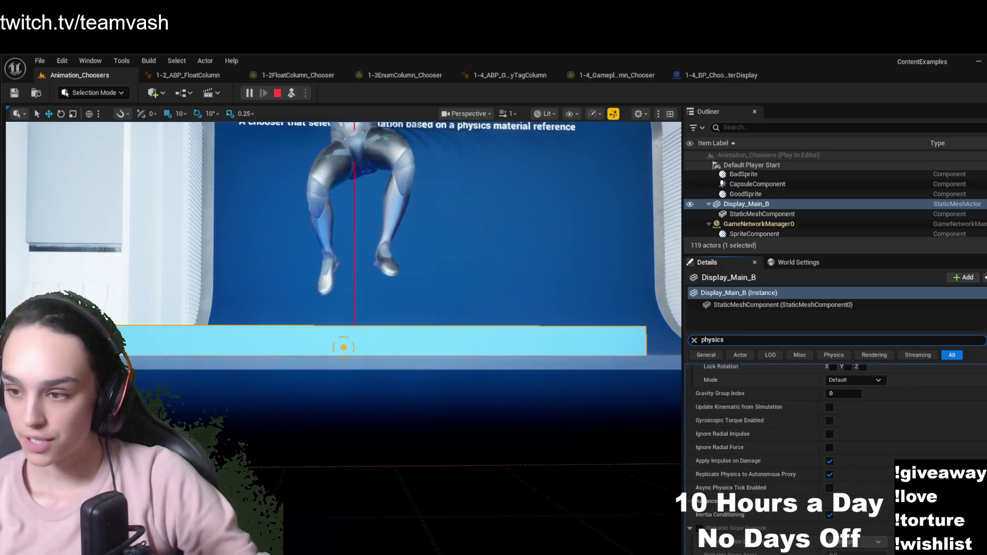
{"action": "left_click", "coordinate": [762, 214]}
{"action": "scroll", "coordinate": [770, 453], "scroll_direction": "up", "scroll_amount": 5}
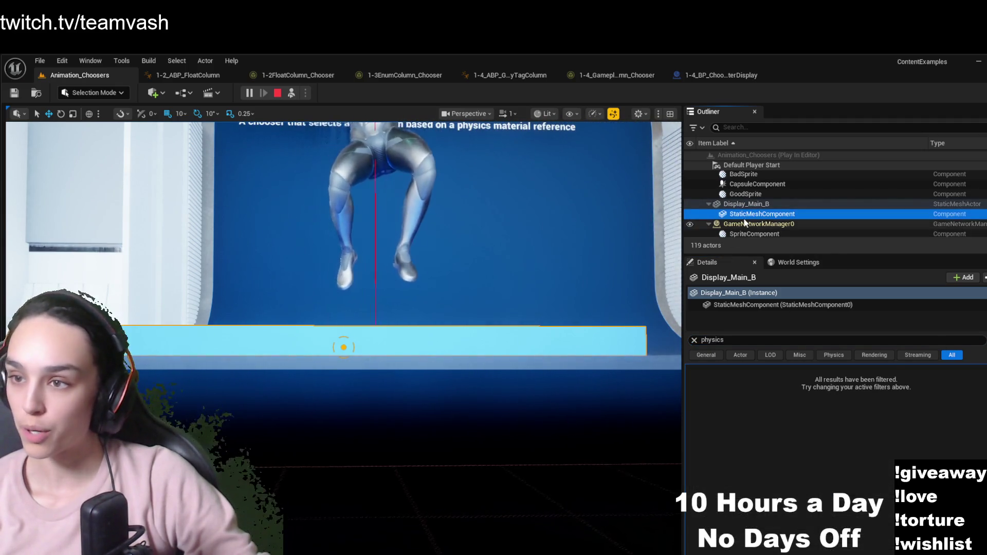
{"action": "left_click", "coordinate": [694, 340]}
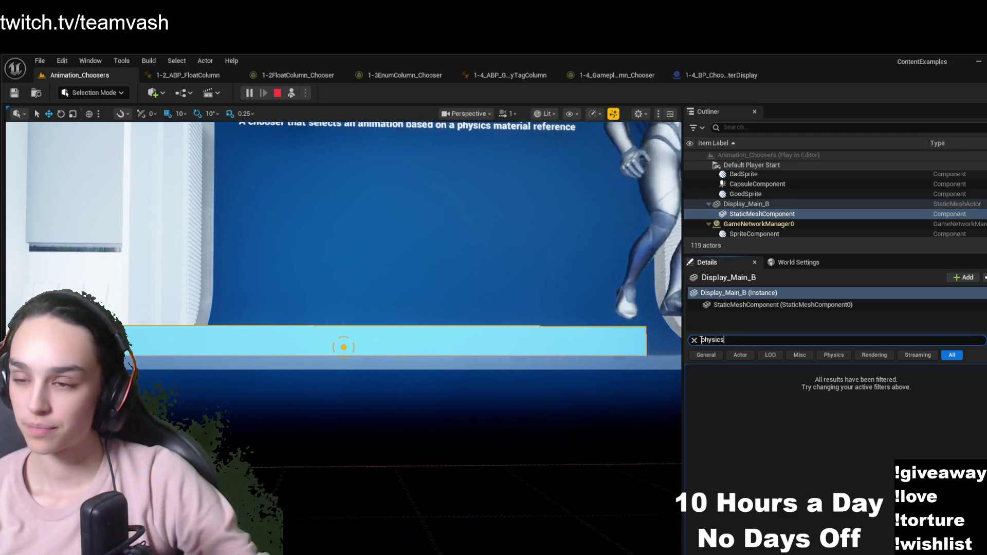
{"action": "left_click", "coordinate": [746, 204]}
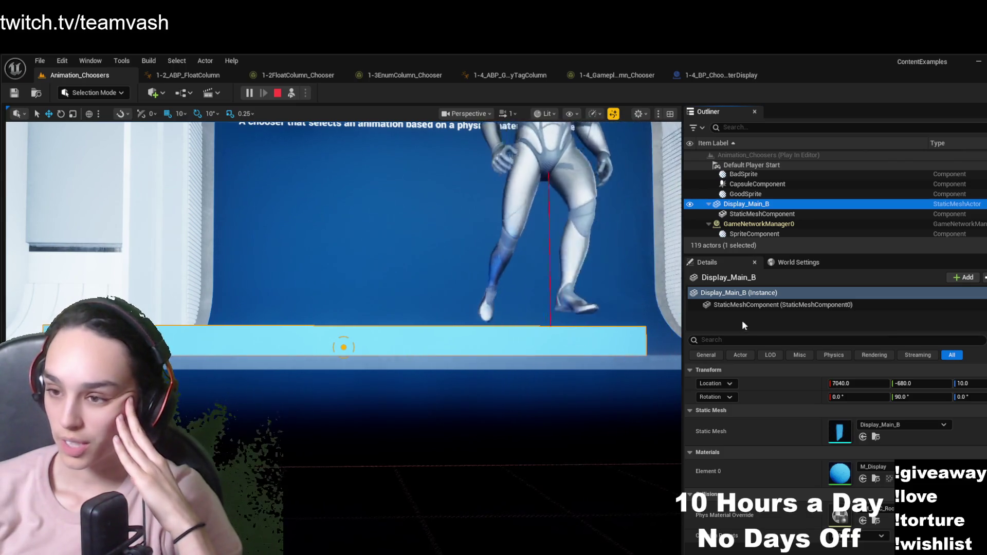
{"action": "left_click", "coordinate": [736, 214]}
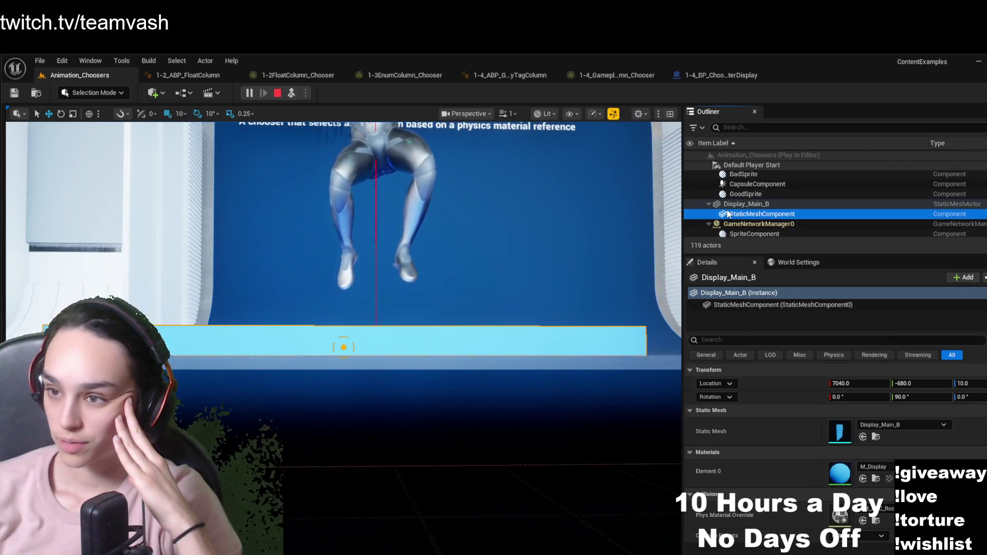
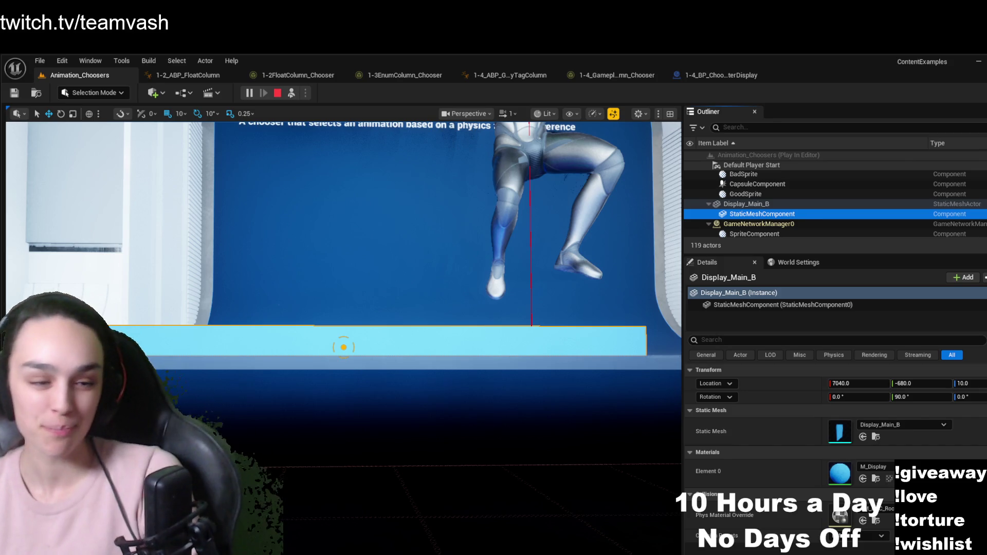
Run and jump the character around the Object Column exhibit, then select BP_ChooserCharacterDisplay4
{"action": "left_click", "coordinate": [518, 309]}
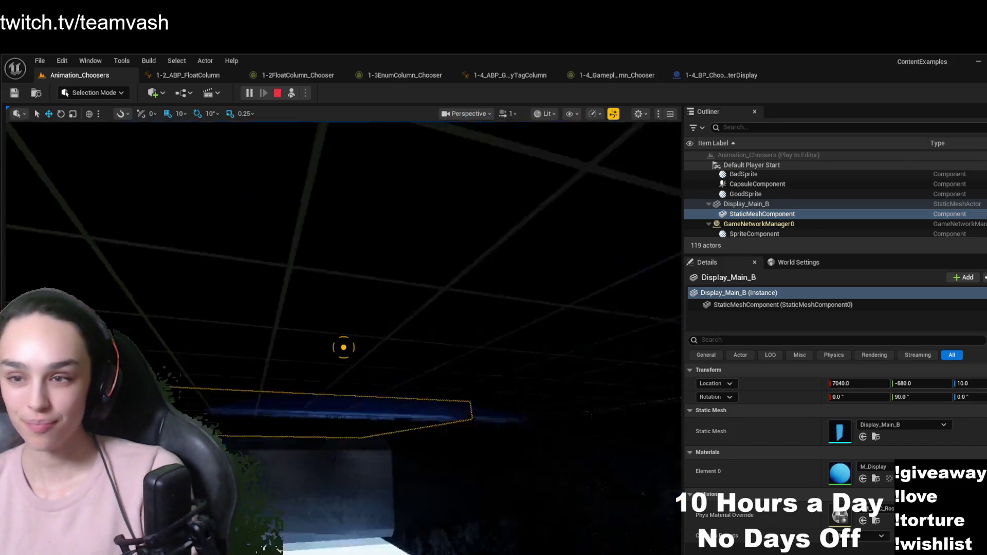
{"action": "key", "text": "space"}
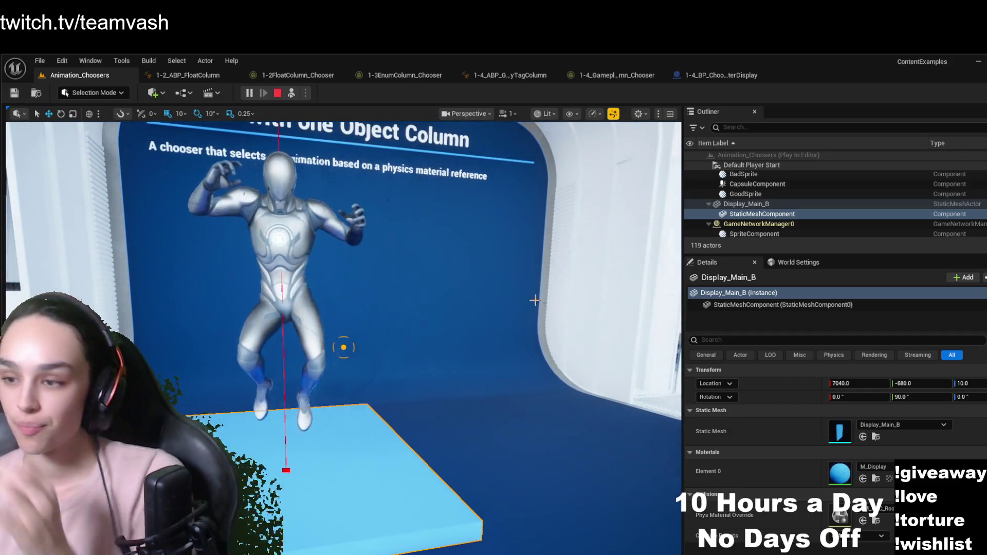
{"action": "key", "text": "d"}
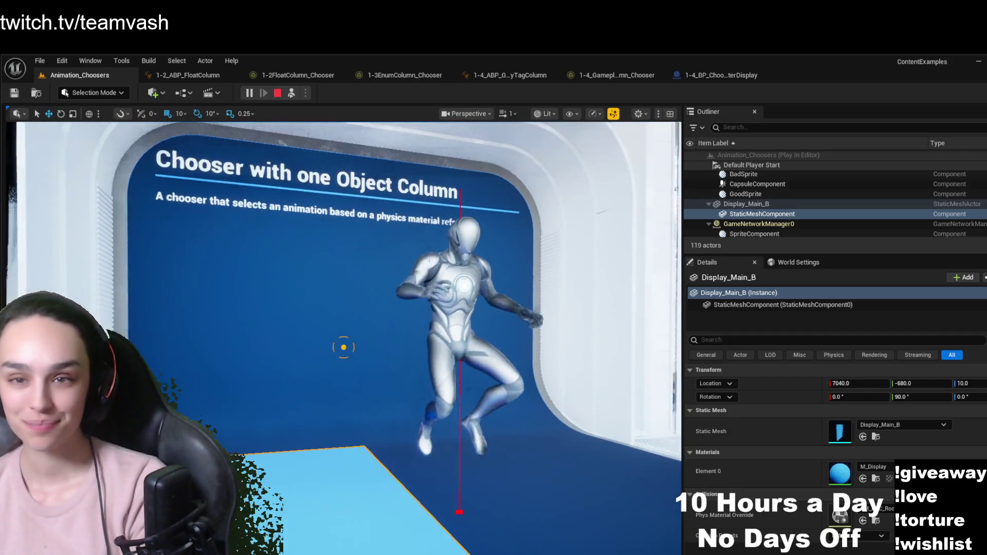
{"action": "key", "text": "a"}
{"action": "key", "text": "space"}
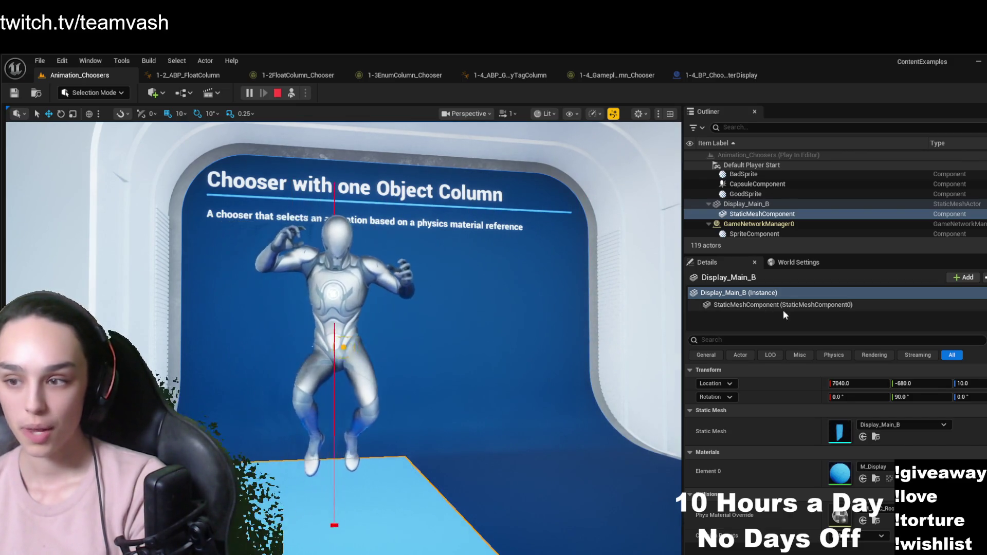
{"action": "key", "text": "d"}
{"action": "key", "text": "a"}
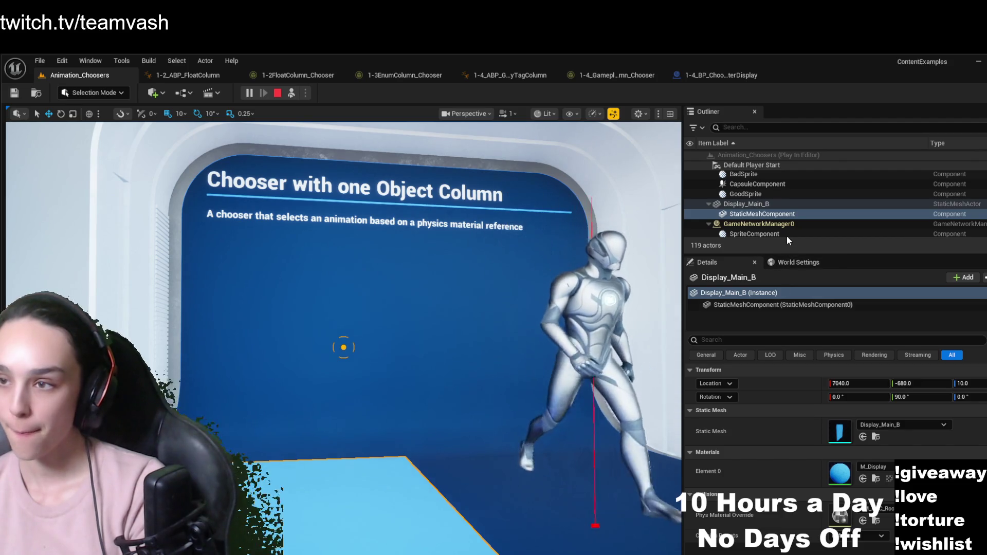
{"action": "key", "text": "space"}
{"action": "left_click", "coordinate": [412, 308]}
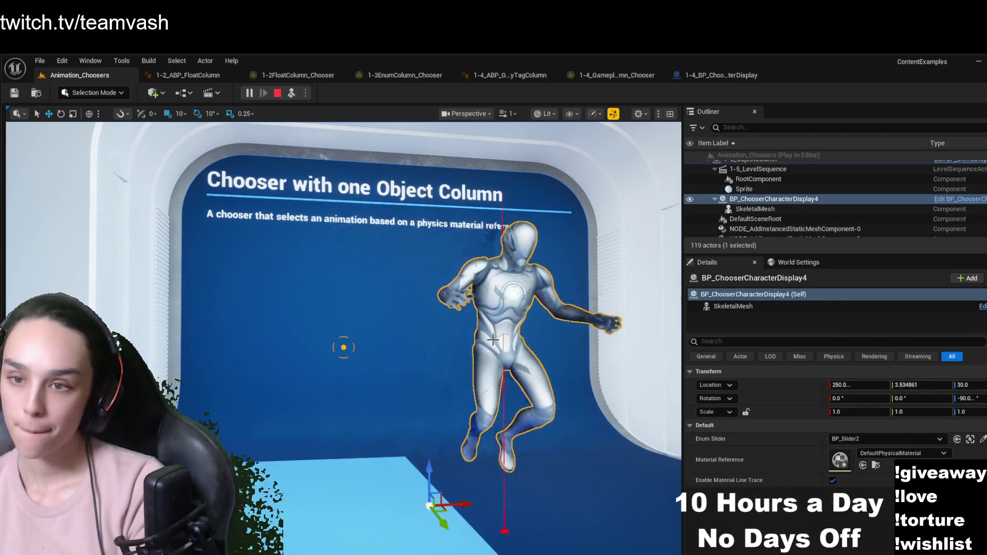
Open the 1-5_ABP_ObjectColumn animation blueprint from the skeletal mesh's Anim Class
{"action": "left_click", "coordinate": [734, 306]}
{"action": "left_click", "coordinate": [920, 426]}
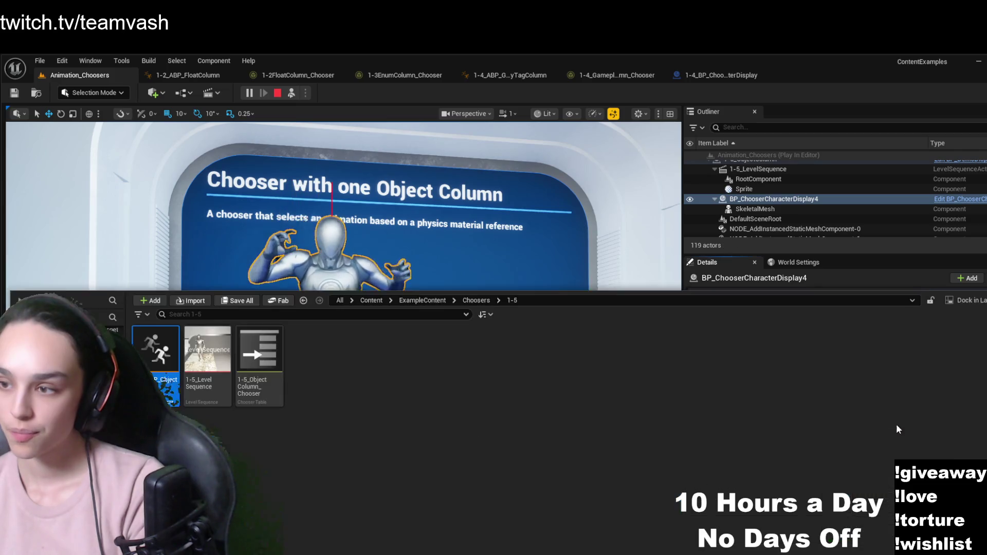
{"action": "double_click", "coordinate": [164, 356]}
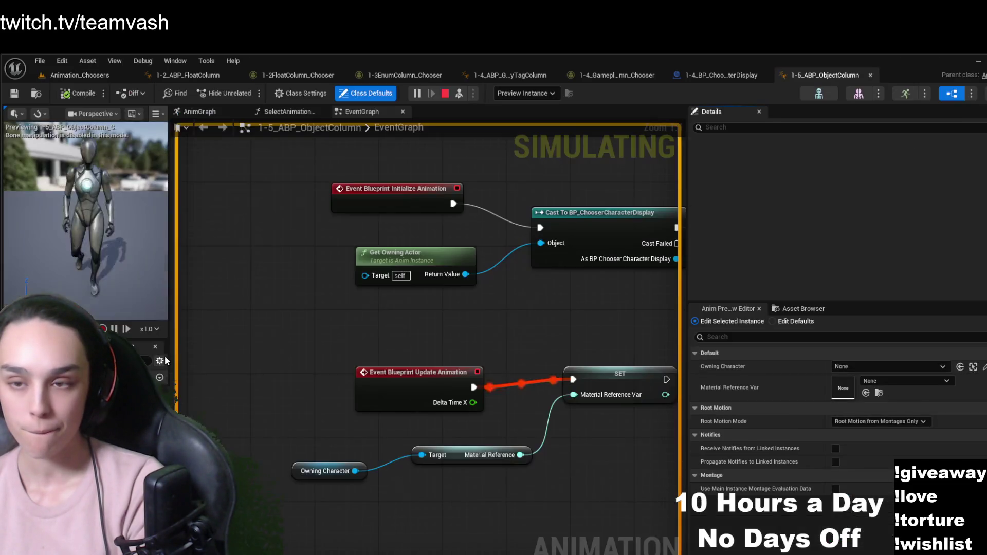
Find the 1-5_ObjectColumn_Chooser used by SelectAnimationSequence's Evaluate Chooser node, then return to the level
{"action": "mouse_move", "coordinate": [497, 306]}
{"action": "left_mouse_down"}
{"action": "mouse_move", "coordinate": [444, 288]}
{"action": "mouse_move", "coordinate": [457, 296]}
{"action": "left_mouse_up"}
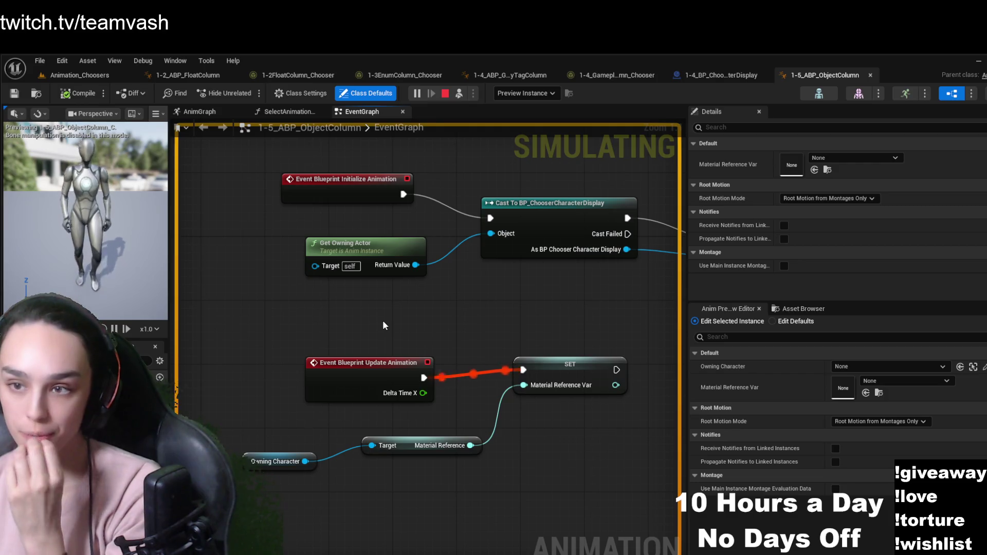
{"action": "left_click", "coordinate": [287, 112]}
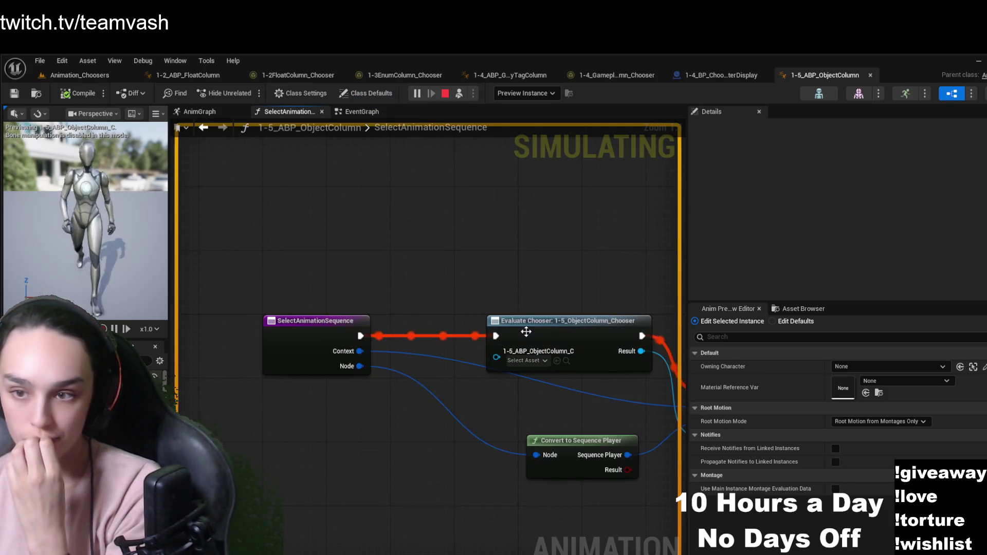
{"action": "left_click", "coordinate": [551, 322]}
{"action": "left_click", "coordinate": [828, 170]}
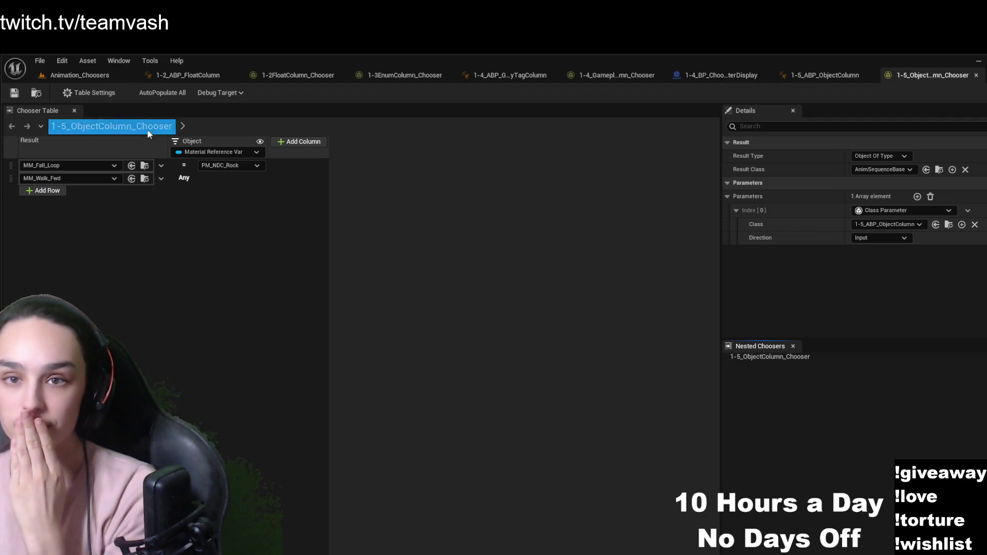
{"action": "left_click", "coordinate": [165, 78]}
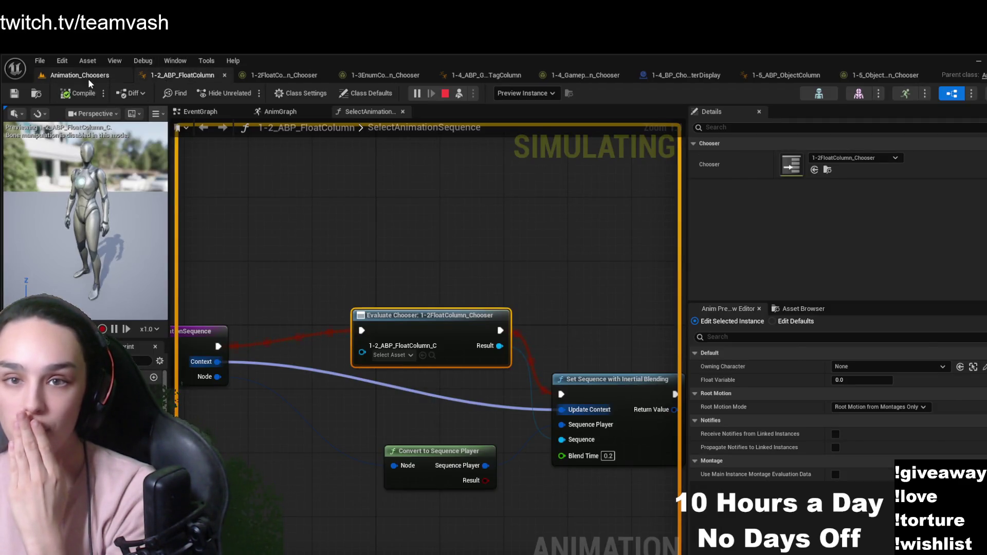
{"action": "left_click", "coordinate": [88, 79]}
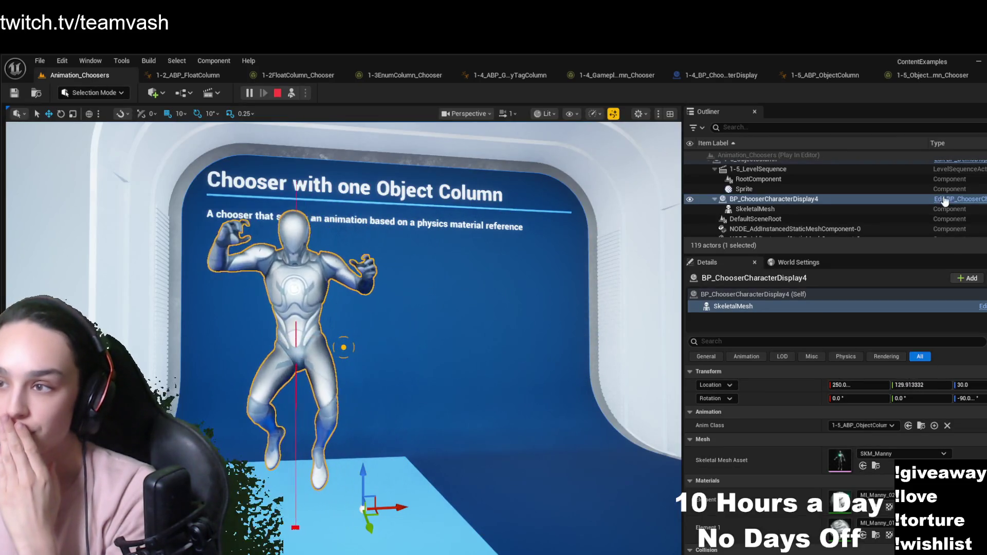
Open BP_ChooserCharacterDisplay with Ctrl+E and survey its EventGraph up to Line Trace For Objects
{"action": "key", "text": "ctrl+e"}
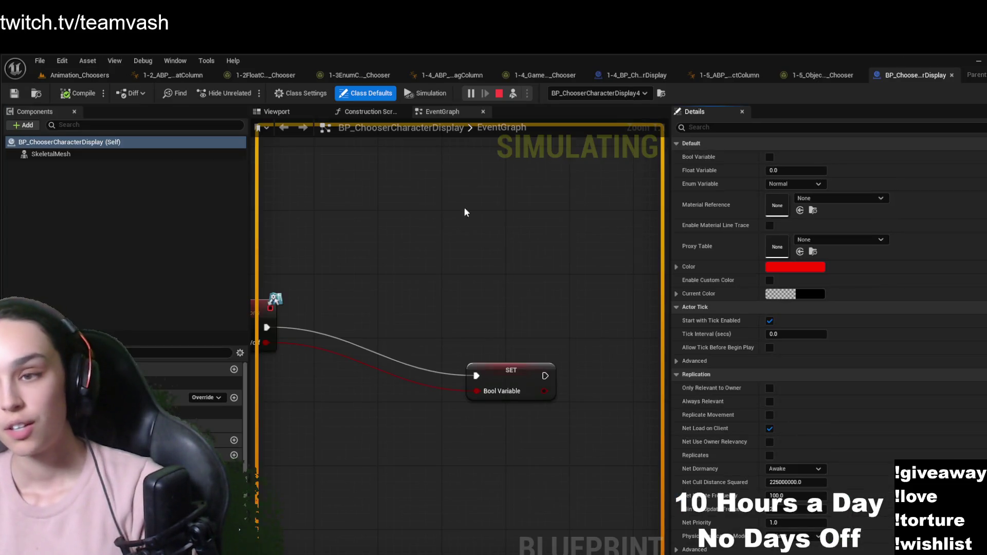
{"action": "left_click_drag", "start_coordinate": [575, 294], "coordinate": [507, 199]}
{"action": "scroll", "coordinate": [437, 424], "scroll_direction": "down", "scroll_amount": 2}
{"action": "left_click_drag", "start_coordinate": [437, 423], "coordinate": [590, 331]}
{"action": "scroll", "coordinate": [547, 375], "scroll_direction": "up", "scroll_amount": 3}
{"action": "left_click_drag", "start_coordinate": [364, 396], "coordinate": [241, 403]}
{"action": "left_click_drag", "start_coordinate": [391, 401], "coordinate": [175, 383]}
{"action": "mouse_move", "coordinate": [309, 463]}
{"action": "left_mouse_down"}
{"action": "mouse_move", "coordinate": [385, 391]}
{"action": "mouse_move", "coordinate": [476, 236]}
{"action": "mouse_move", "coordinate": [422, 205]}
{"action": "mouse_move", "coordinate": [558, 159]}
{"action": "left_mouse_up"}
{"action": "mouse_move", "coordinate": [513, 347]}
{"action": "left_mouse_down"}
{"action": "mouse_move", "coordinate": [506, 334]}
{"action": "mouse_move", "coordinate": [472, 331]}
{"action": "left_mouse_up"}
{"action": "mouse_move", "coordinate": [459, 367]}
{"action": "left_mouse_down"}
{"action": "mouse_move", "coordinate": [359, 343]}
{"action": "mouse_move", "coordinate": [452, 342]}
{"action": "mouse_move", "coordinate": [307, 348]}
{"action": "mouse_move", "coordinate": [191, 308]}
{"action": "left_mouse_up"}
Follow the trace logic through Branch, Break Hit Result, SET Material Reference and Get Socket Location nodes
{"action": "mouse_move", "coordinate": [507, 512]}
{"action": "left_mouse_down"}
{"action": "mouse_move", "coordinate": [339, 471]}
{"action": "mouse_move", "coordinate": [432, 463]}
{"action": "left_mouse_up"}
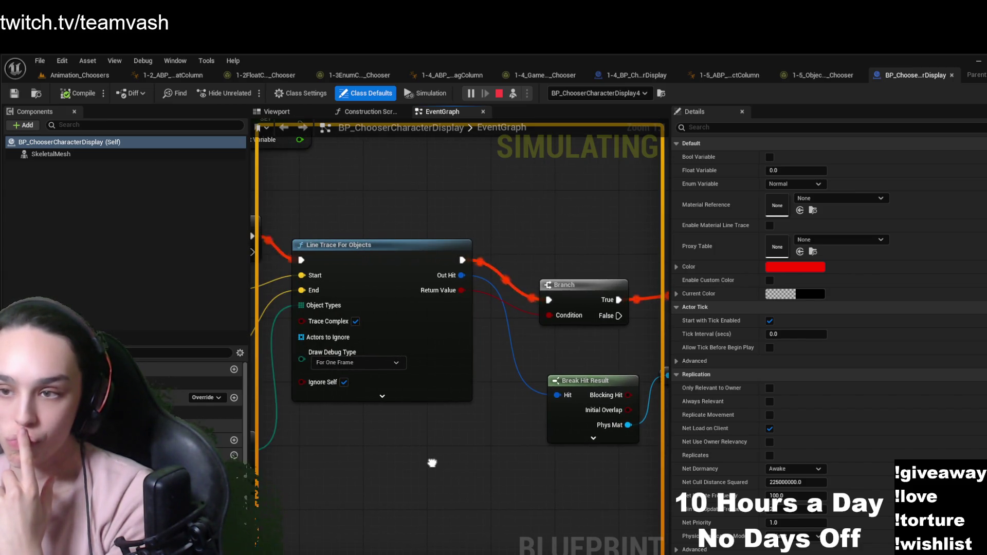
{"action": "mouse_move", "coordinate": [432, 463]}
{"action": "left_mouse_down"}
{"action": "mouse_move", "coordinate": [470, 458]}
{"action": "mouse_move", "coordinate": [255, 452]}
{"action": "left_mouse_up"}
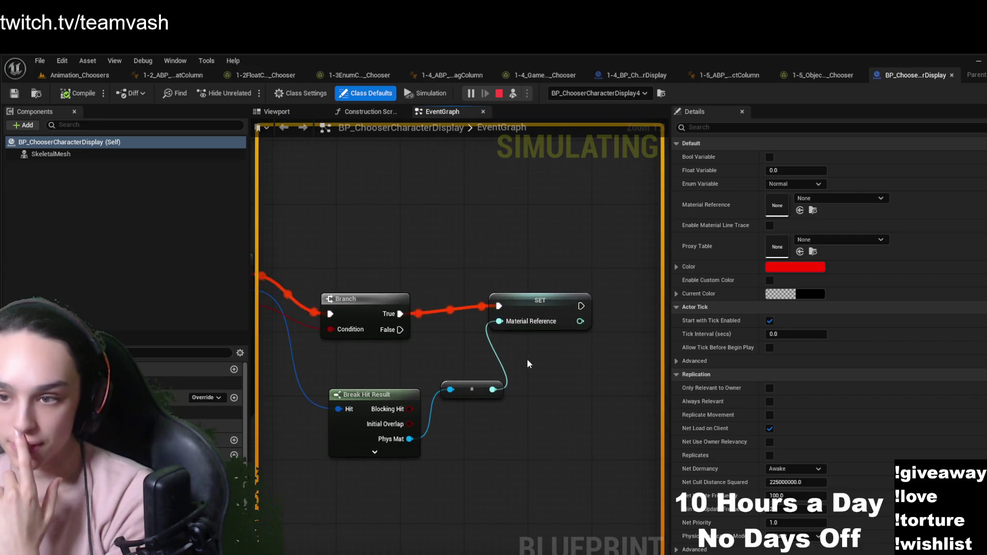
{"action": "left_click_drag", "start_coordinate": [346, 492], "coordinate": [665, 480]}
{"action": "mouse_move", "coordinate": [444, 463]}
{"action": "left_mouse_down"}
{"action": "mouse_move", "coordinate": [590, 471]}
{"action": "mouse_move", "coordinate": [662, 451]}
{"action": "left_mouse_up"}
{"action": "left_click_drag", "start_coordinate": [360, 463], "coordinate": [459, 458]}
{"action": "mouse_move", "coordinate": [360, 463]}
{"action": "left_mouse_down"}
{"action": "mouse_move", "coordinate": [493, 463]}
{"action": "mouse_move", "coordinate": [329, 390]}
{"action": "mouse_move", "coordinate": [502, 441]}
{"action": "mouse_move", "coordinate": [497, 506]}
{"action": "mouse_move", "coordinate": [476, 450]}
{"action": "mouse_move", "coordinate": [463, 456]}
{"action": "left_mouse_up"}
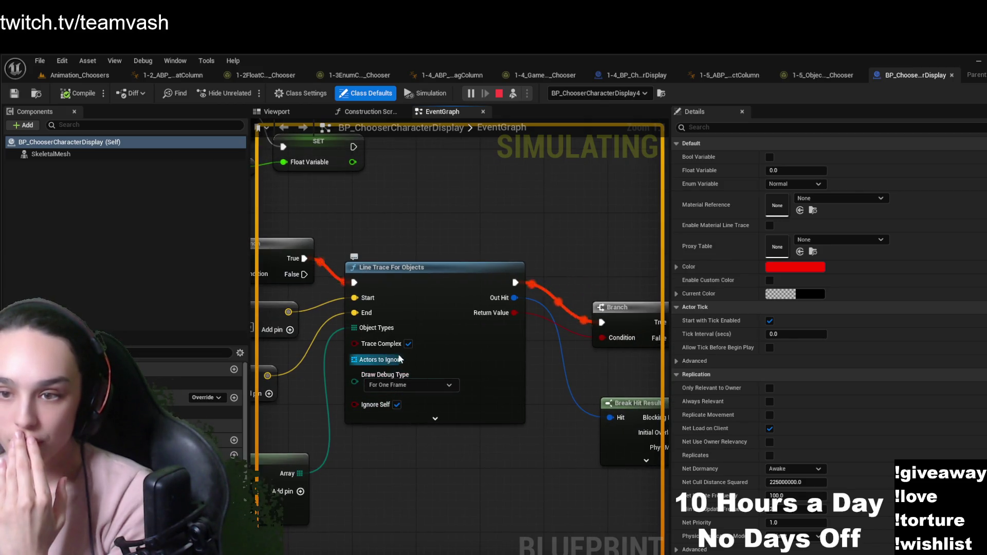
{"action": "mouse_move", "coordinate": [450, 331]}
{"action": "left_mouse_down"}
{"action": "mouse_move", "coordinate": [454, 452]}
{"action": "mouse_move", "coordinate": [536, 437]}
{"action": "left_mouse_up"}
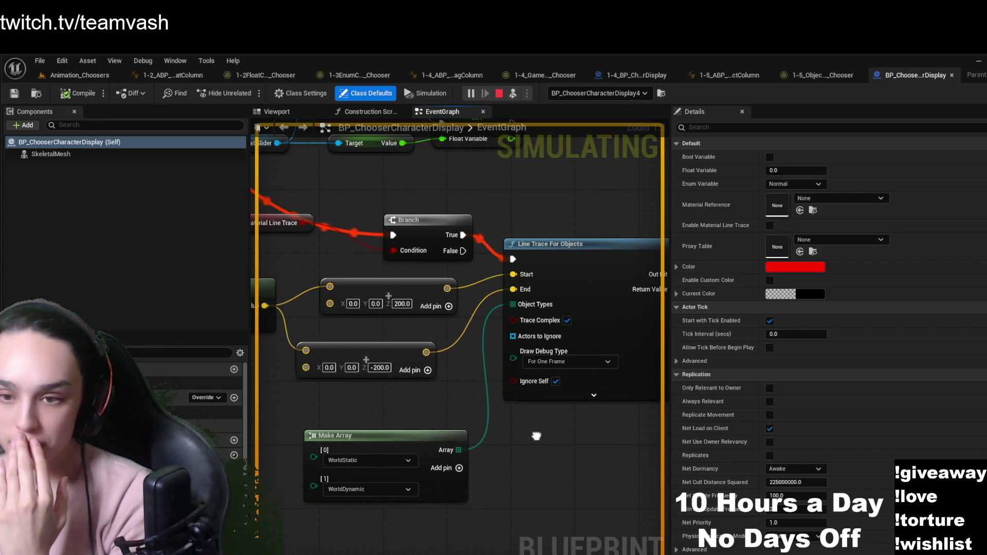
{"action": "mouse_move", "coordinate": [536, 436]}
{"action": "left_mouse_down"}
{"action": "mouse_move", "coordinate": [514, 445]}
{"action": "mouse_move", "coordinate": [396, 425]}
{"action": "left_mouse_up"}
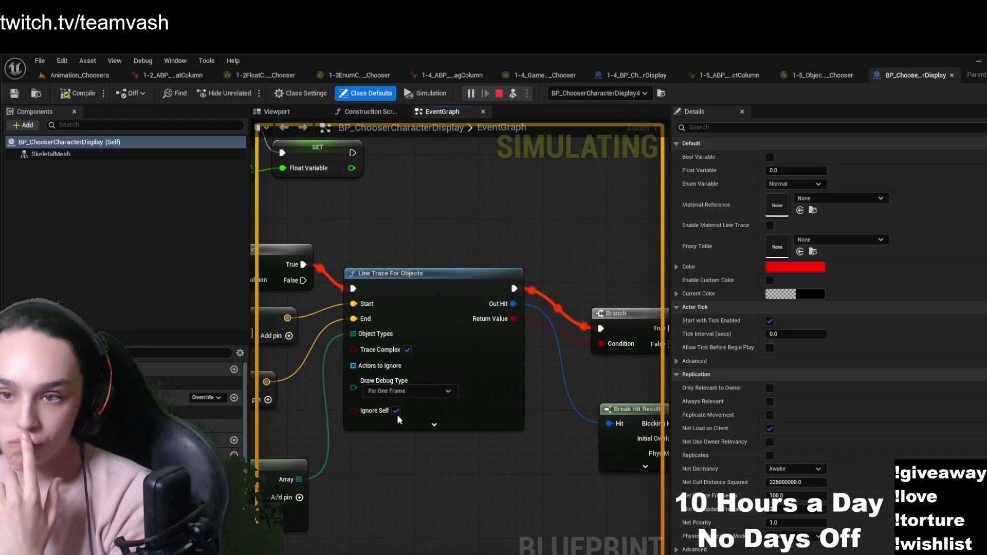
{"action": "mouse_move", "coordinate": [416, 469]}
{"action": "left_mouse_down"}
{"action": "mouse_move", "coordinate": [424, 491]}
{"action": "mouse_move", "coordinate": [302, 506]}
{"action": "left_mouse_up"}
{"action": "left_click_drag", "start_coordinate": [504, 420], "coordinate": [392, 429]}
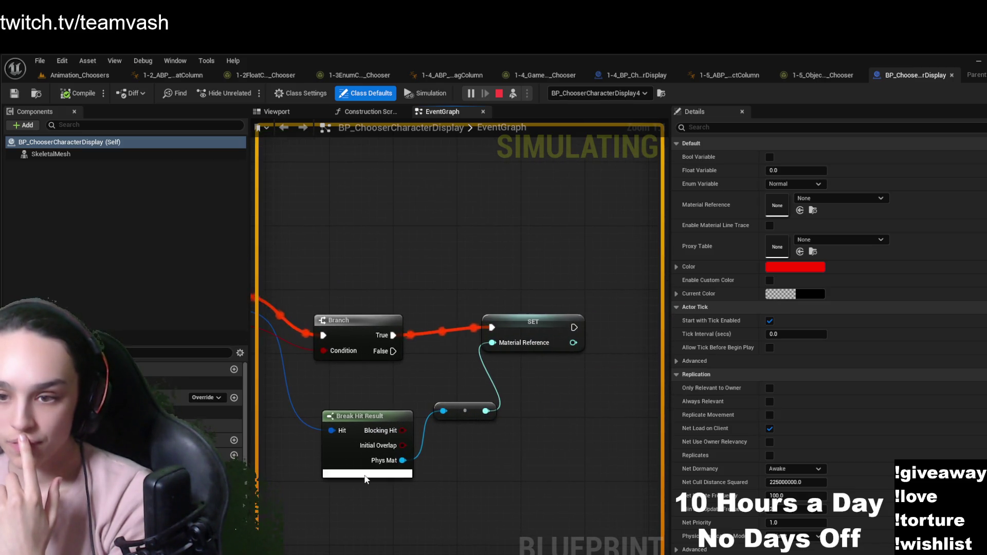
Expand Break Hit Result to show all its outputs, then return to the Animation_Choosers level
{"action": "left_click", "coordinate": [367, 473]}
{"action": "left_click_drag", "start_coordinate": [379, 554], "coordinate": [390, 494]}
{"action": "mouse_move", "coordinate": [483, 397]}
{"action": "left_mouse_down"}
{"action": "mouse_move", "coordinate": [500, 482]}
{"action": "mouse_move", "coordinate": [527, 444]}
{"action": "left_mouse_up"}
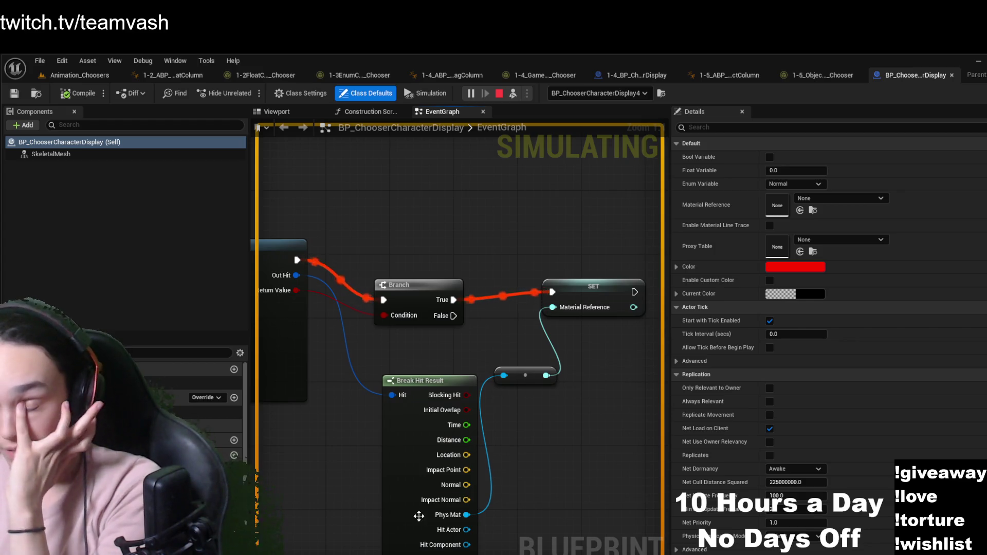
{"action": "left_click", "coordinate": [80, 75]}
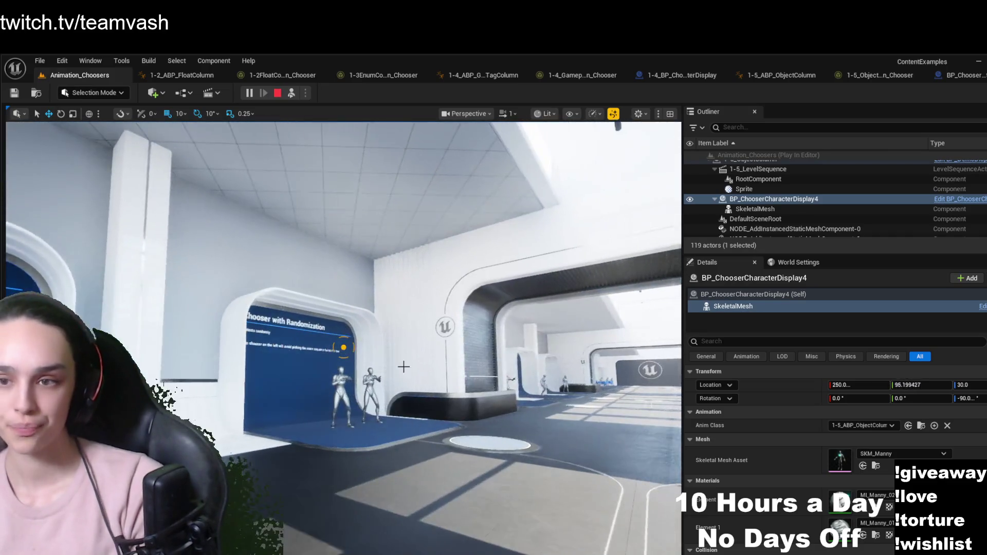
Walk around the Chooser with Randomization exhibit to watch both dancing mannequins, then eject from the player
{"action": "left_click", "coordinate": [291, 94]}
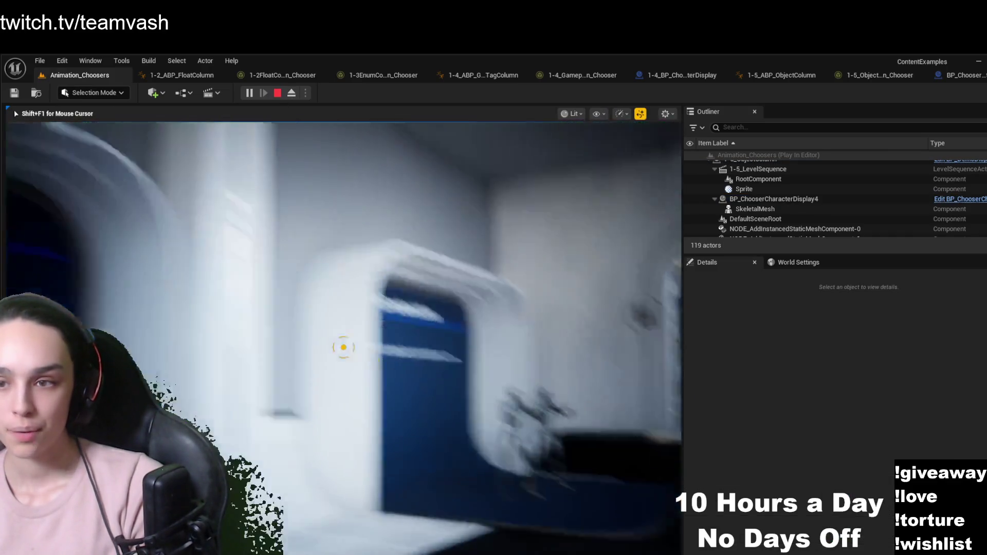
{"action": "key", "text": "w"}
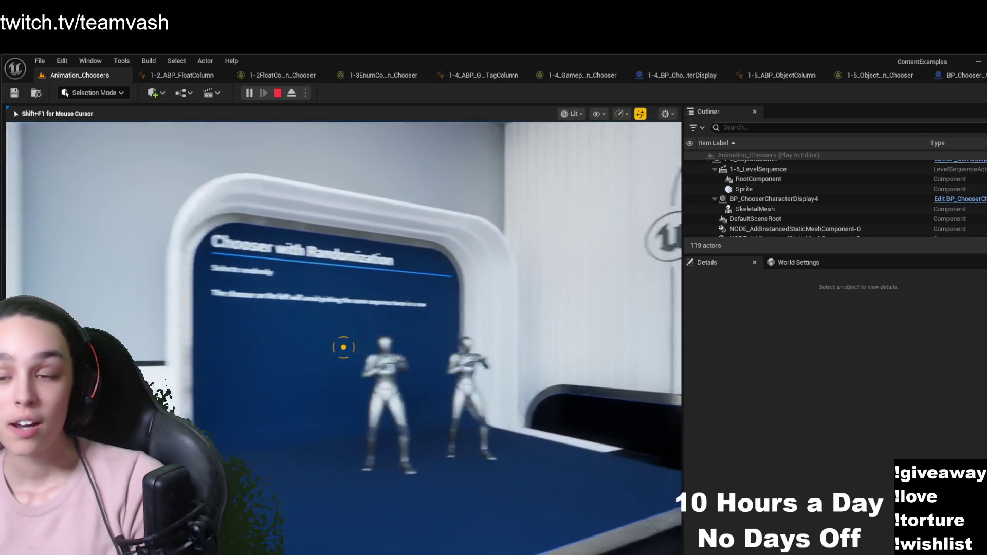
{"action": "key", "text": "s"}
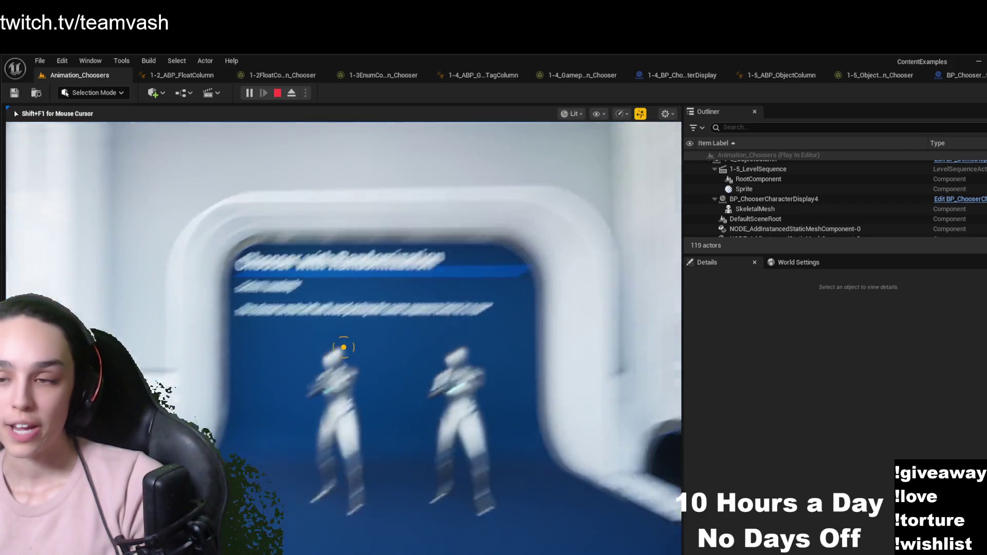
{"action": "key", "text": "w"}
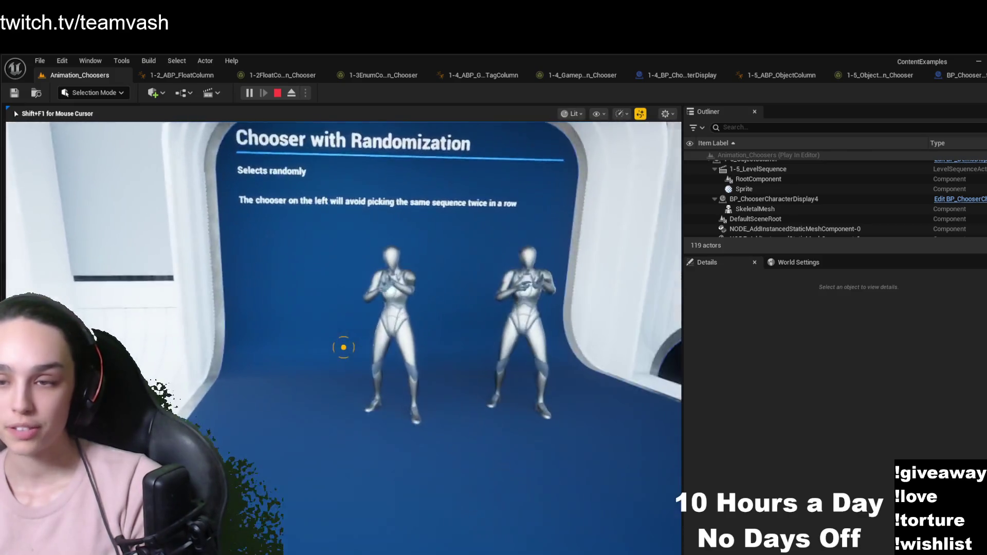
{"action": "key", "text": "w"}
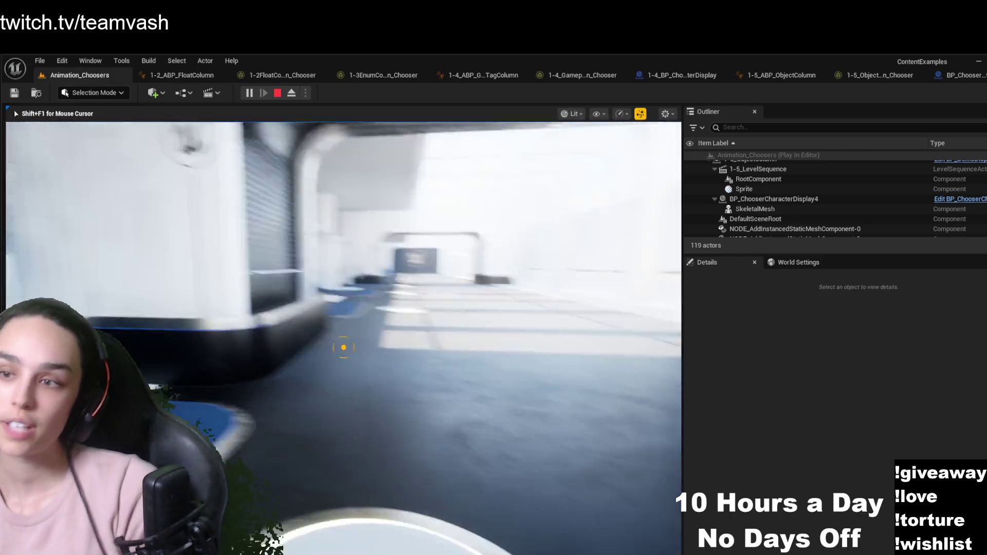
{"action": "key", "text": "w"}
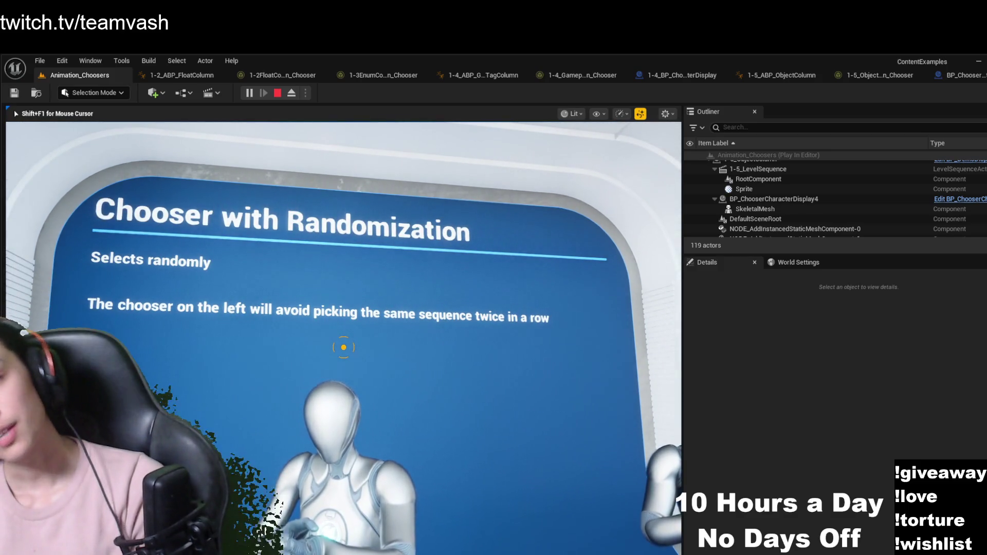
{"action": "key", "text": "s"}
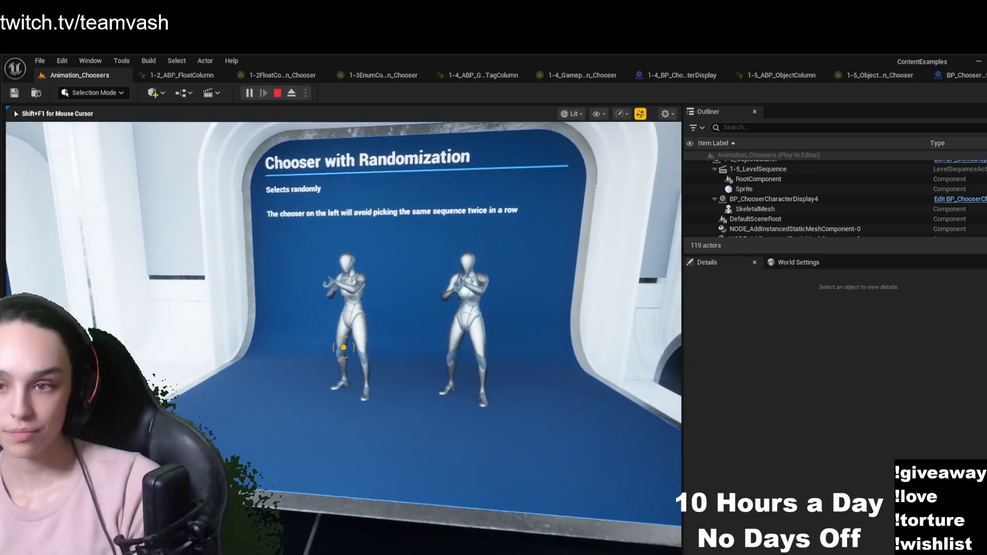
{"action": "key", "text": "w"}
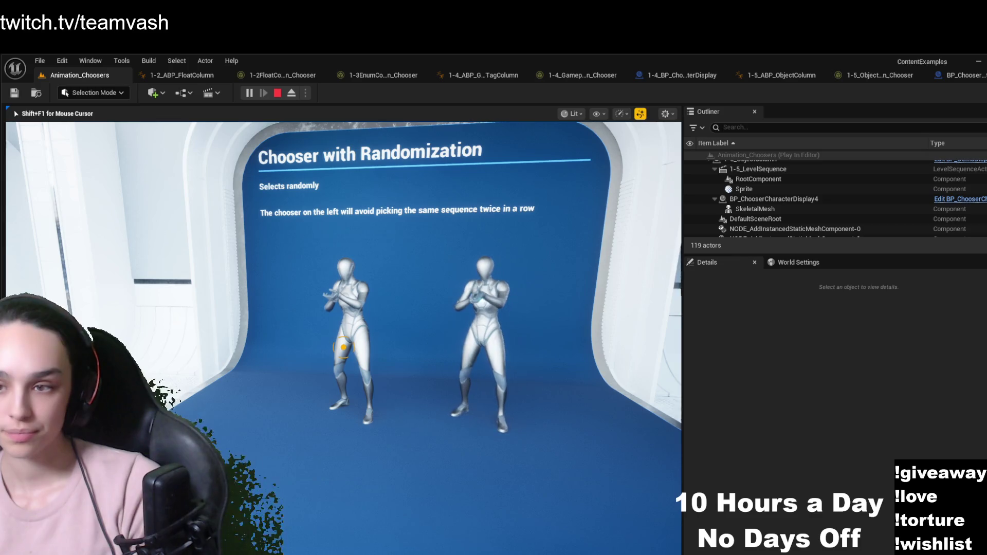
{"action": "key", "text": "a"}
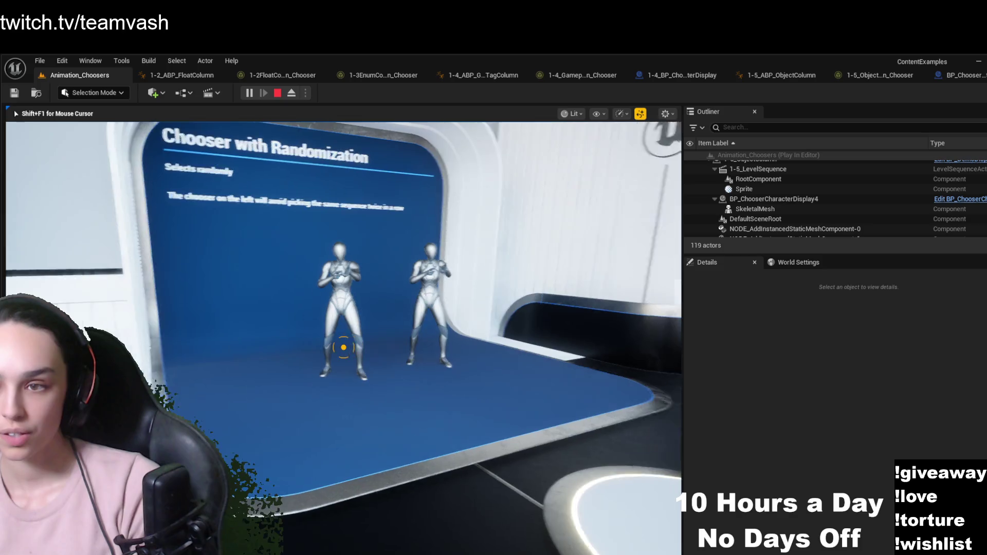
{"action": "key", "text": "d"}
{"action": "key", "text": "w"}
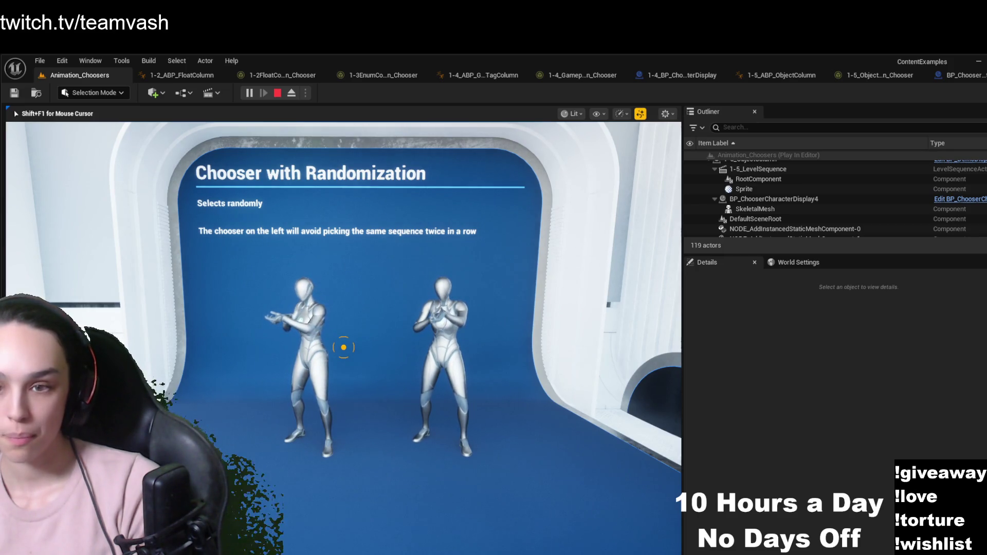
{"action": "key", "text": "a"}
{"action": "key", "text": "a"}
{"action": "key", "text": "d"}
{"action": "key", "text": "d"}
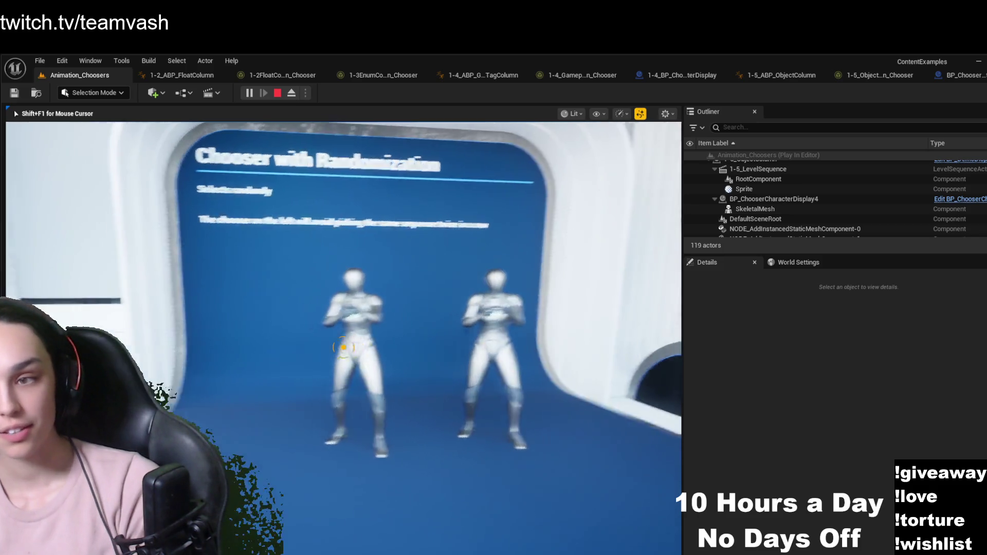
{"action": "key", "text": "a"}
{"action": "key", "text": "d"}
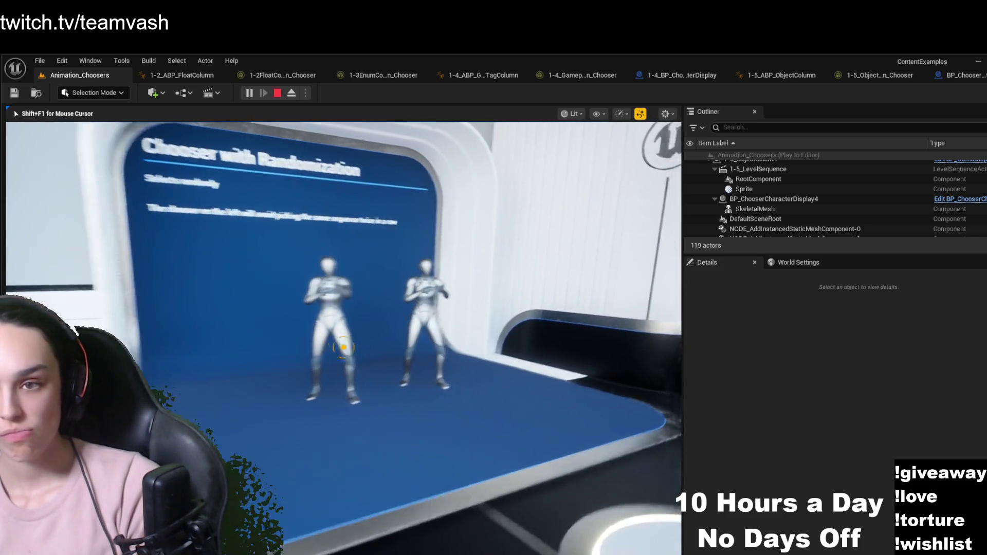
{"action": "key", "text": "a"}
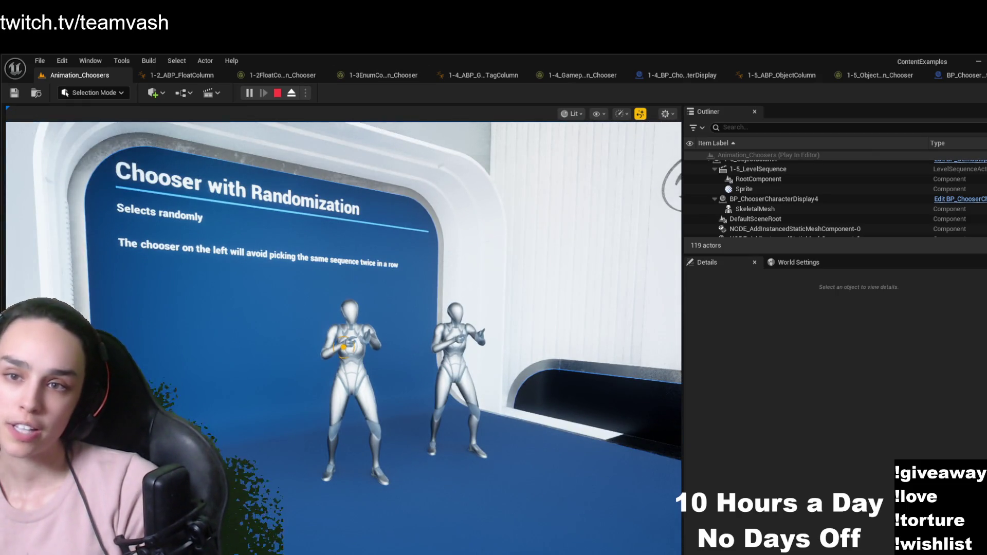
{"action": "left_click", "coordinate": [291, 93]}
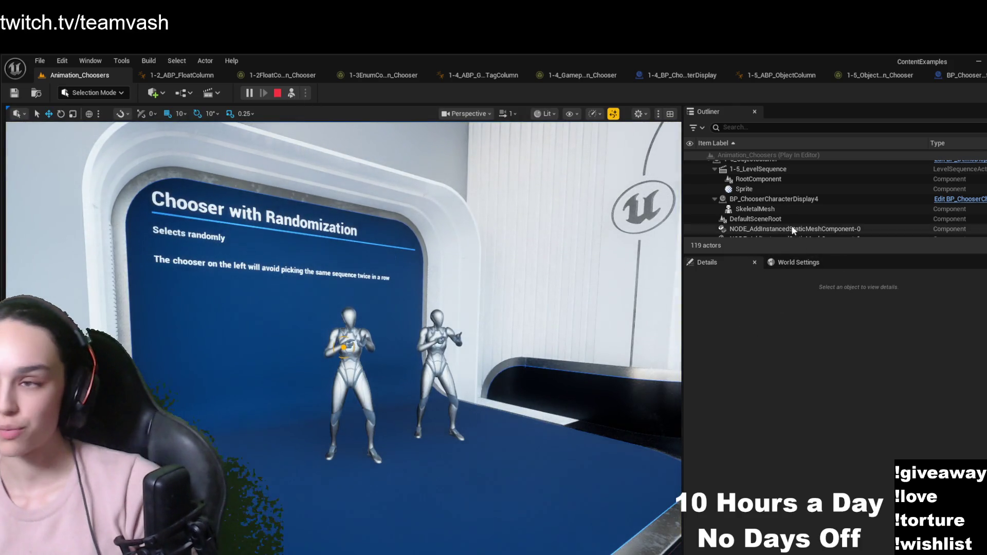
Select the left mannequin and open its Anim Class, 1-6_ABP_Randomize1
{"action": "left_click", "coordinate": [344, 347]}
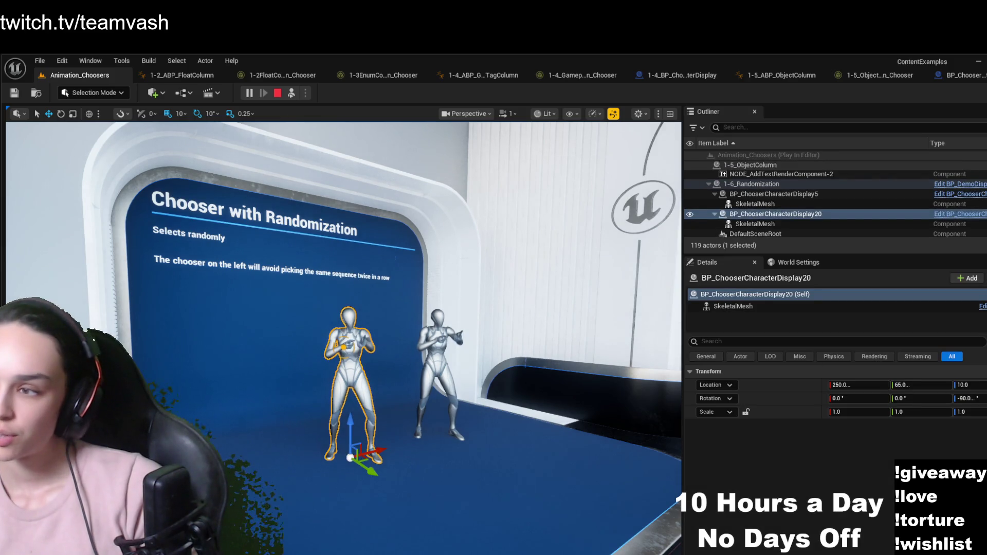
{"action": "left_click", "coordinate": [733, 306]}
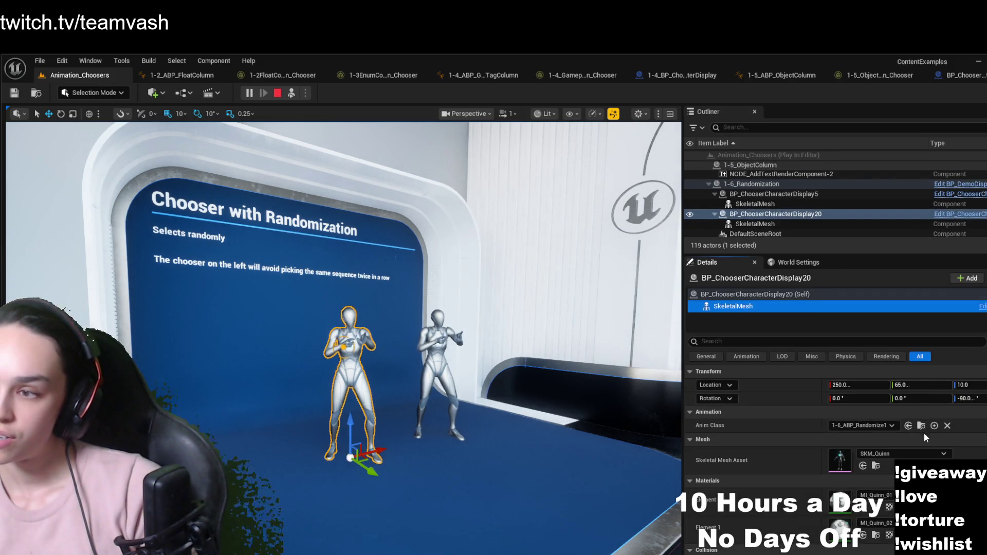
{"action": "key", "text": "ctrl+space"}
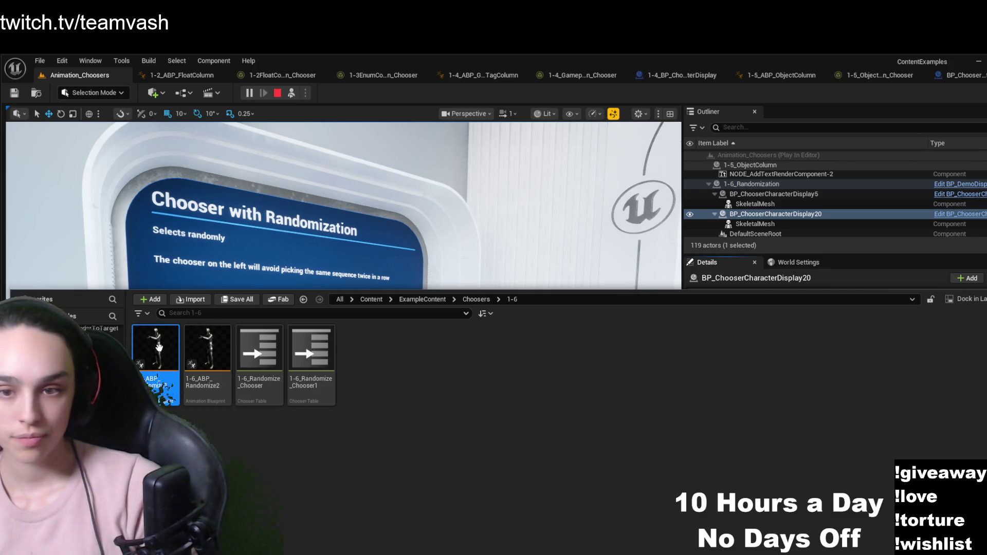
{"action": "double_click", "coordinate": [164, 357]}
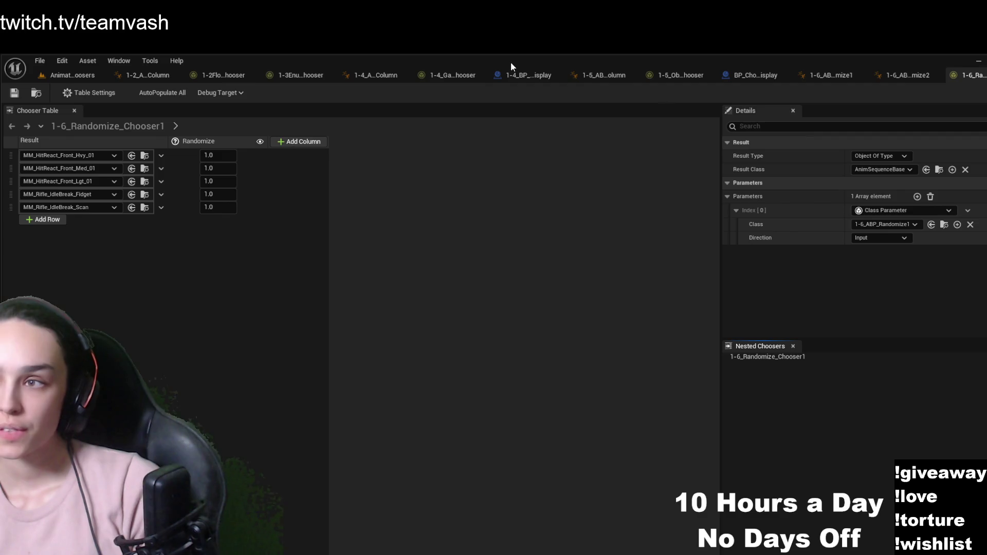
Review 1-6_ABP_Randomize2, the 1-6_Randomize_Chooser1 table, and the Idle to Play Random Animation rule graph
{"action": "left_click", "coordinate": [144, 76]}
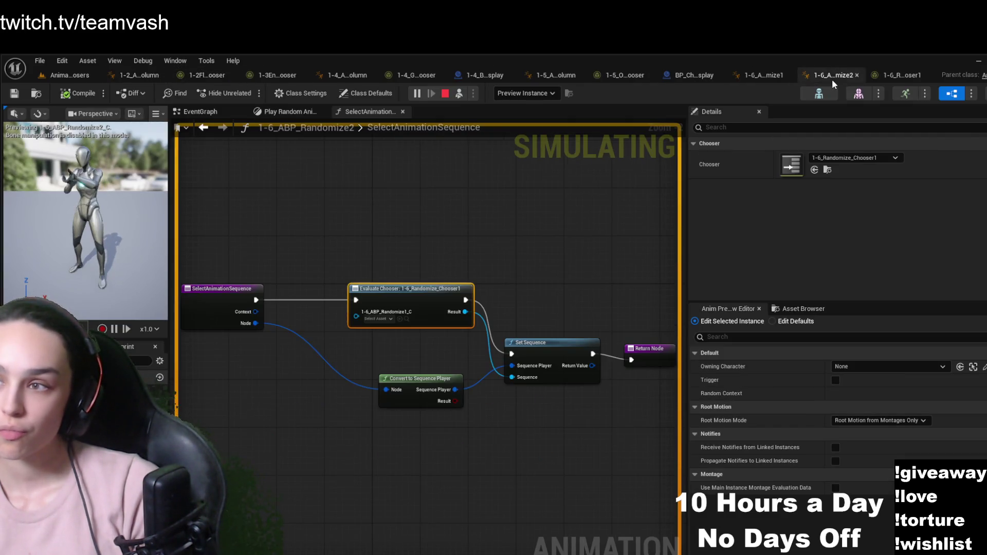
{"action": "left_click", "coordinate": [894, 76]}
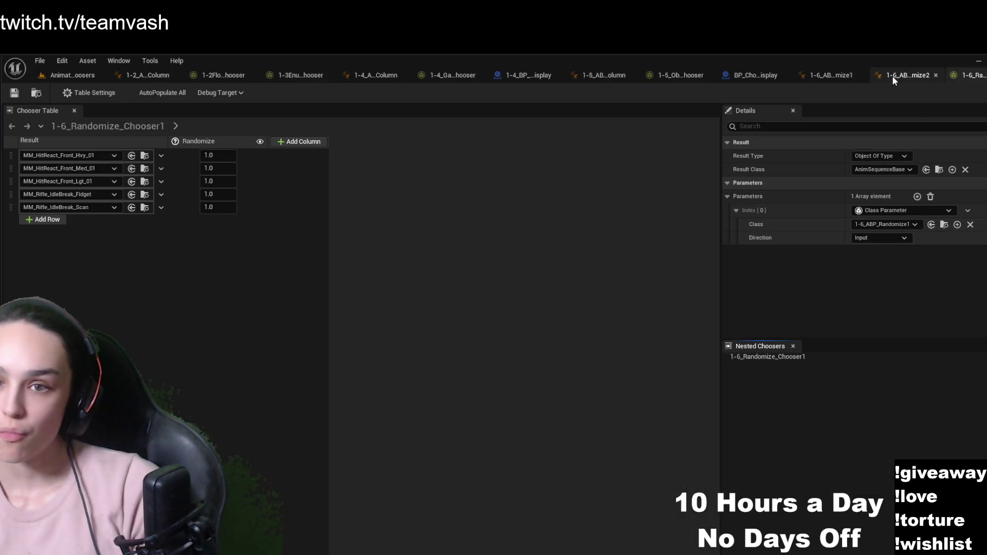
{"action": "left_click", "coordinate": [812, 75]}
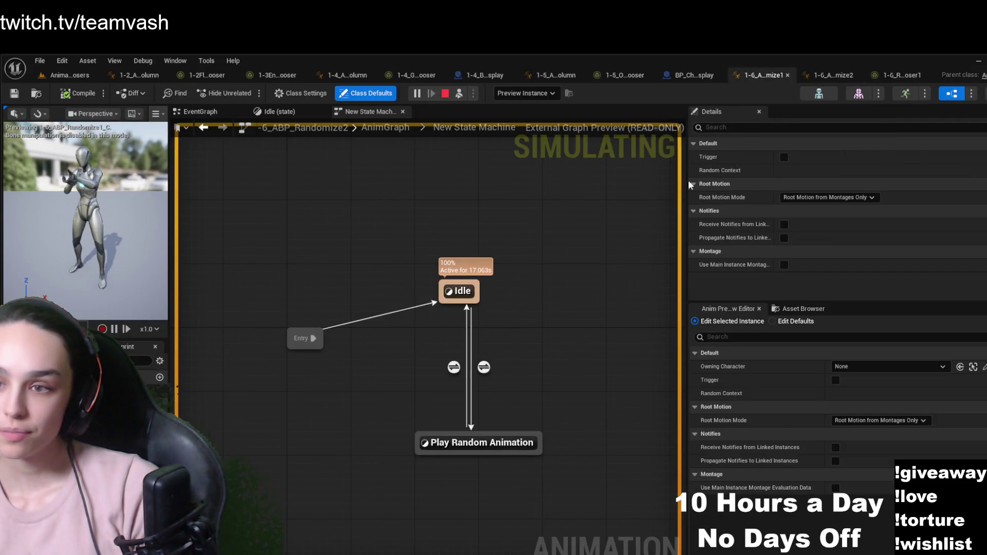
{"action": "left_click", "coordinate": [483, 368]}
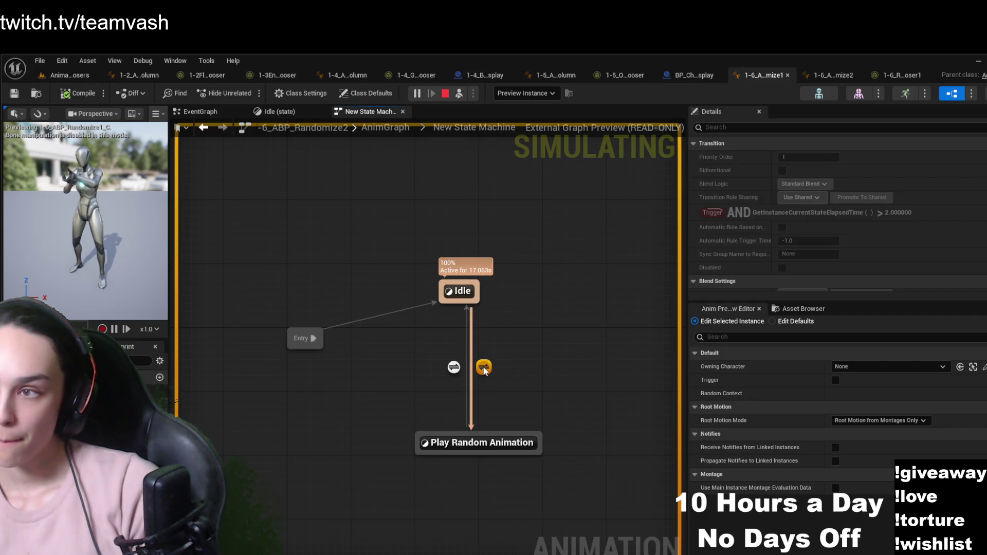
{"action": "double_click", "coordinate": [484, 368]}
{"action": "mouse_move", "coordinate": [411, 460]}
{"action": "left_mouse_down"}
{"action": "mouse_move", "coordinate": [324, 447]}
{"action": "mouse_move", "coordinate": [428, 451]}
{"action": "left_mouse_up"}
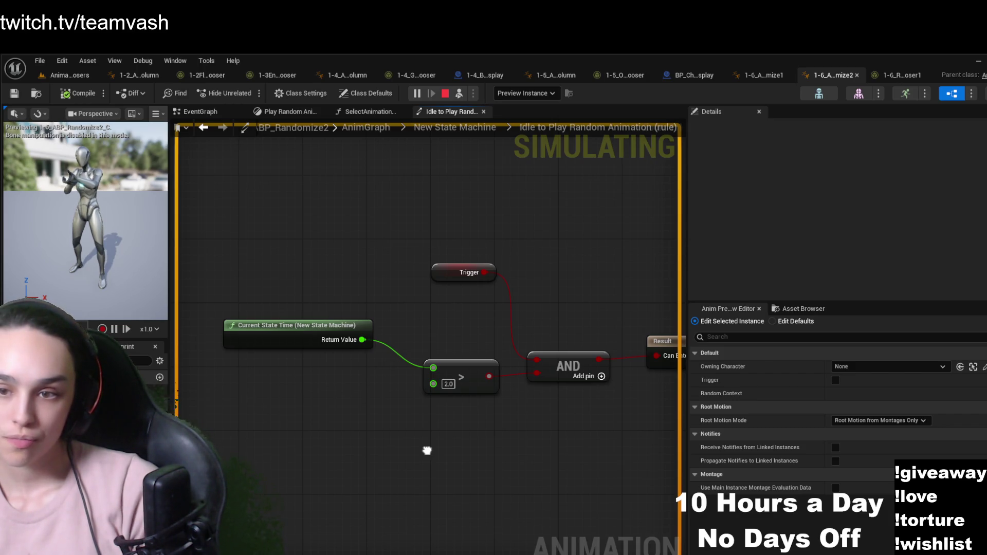
{"action": "left_click_drag", "start_coordinate": [428, 451], "coordinate": [327, 442]}
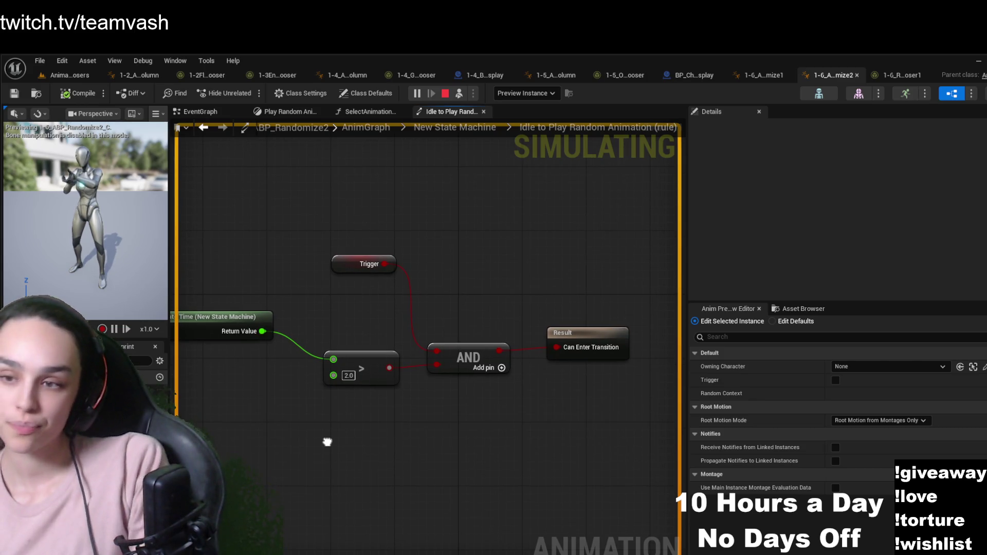
Trace the AnimGraph's New State Machine into Play Random Animation and its SelectAnimationSequence function
{"action": "left_click", "coordinate": [365, 114]}
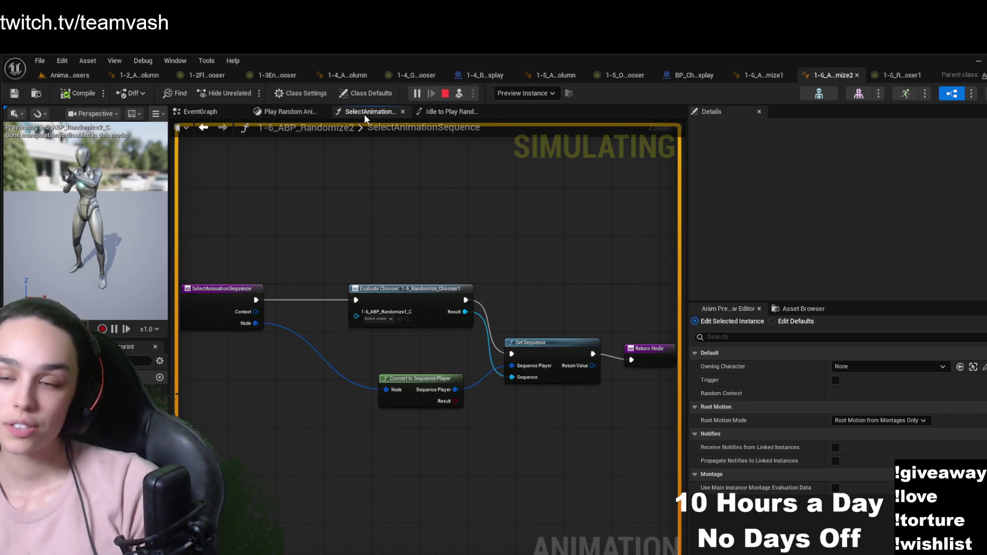
{"action": "left_click", "coordinate": [289, 112]}
{"action": "left_click", "coordinate": [437, 112]}
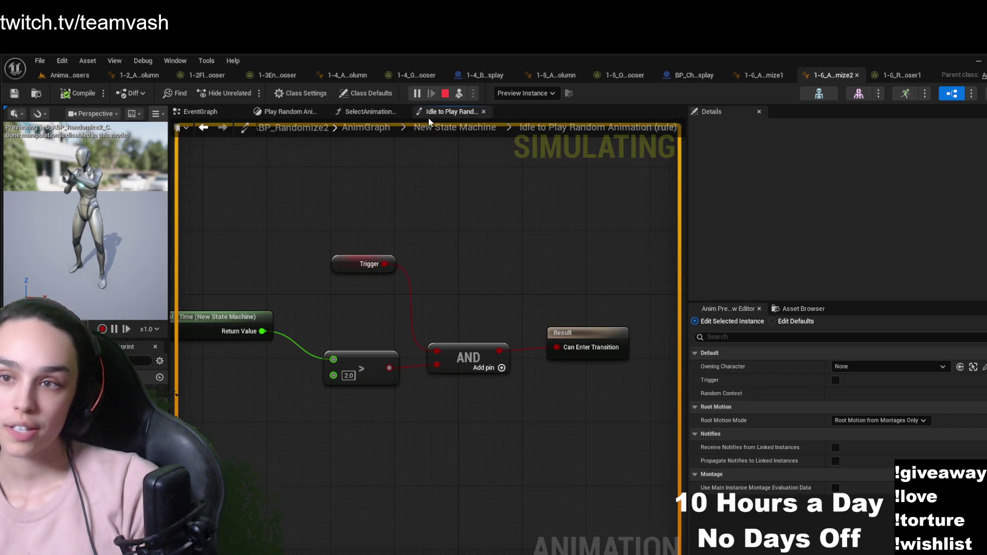
{"action": "left_click", "coordinate": [381, 132]}
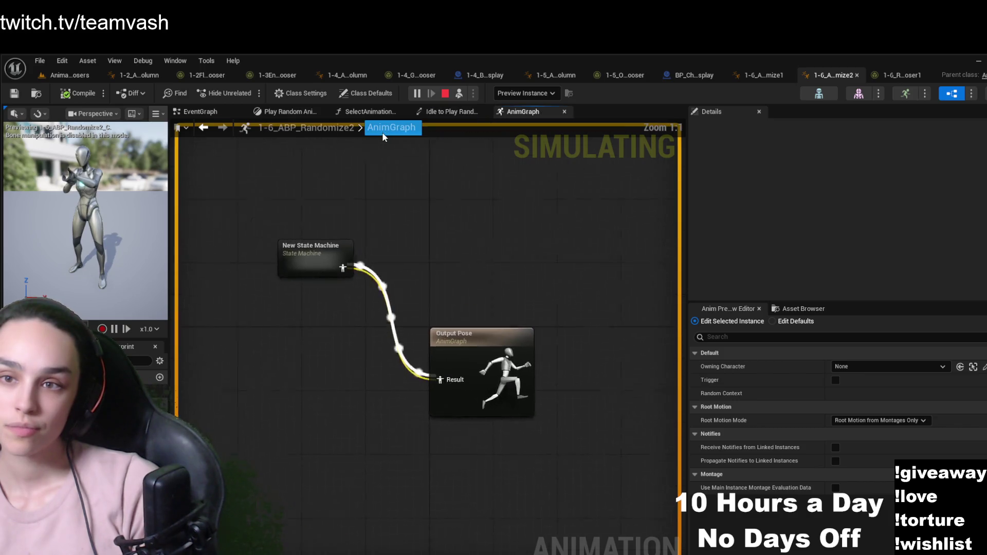
{"action": "double_click", "coordinate": [333, 268]}
{"action": "double_click", "coordinate": [483, 419]}
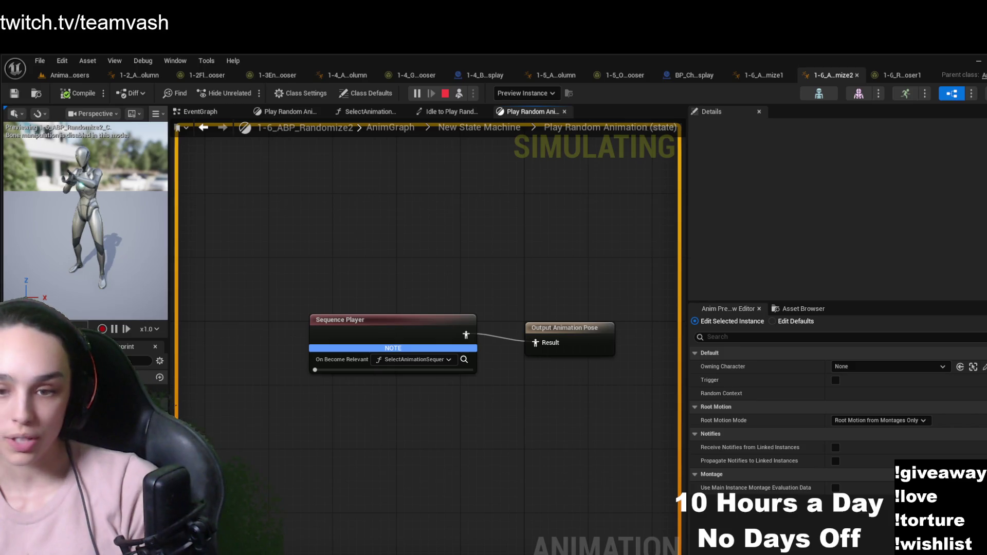
{"action": "left_click", "coordinate": [465, 359]}
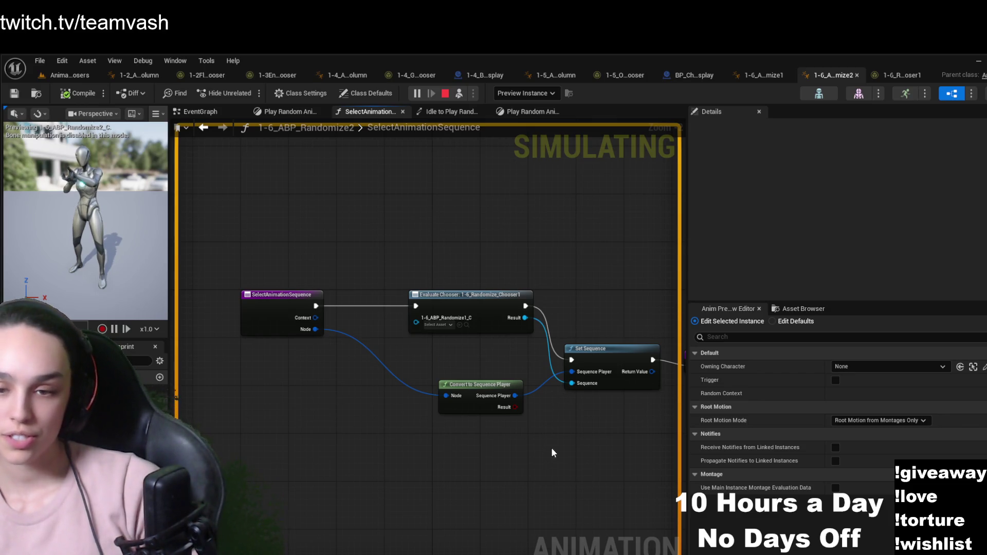
{"action": "left_click_drag", "start_coordinate": [551, 451], "coordinate": [513, 455]}
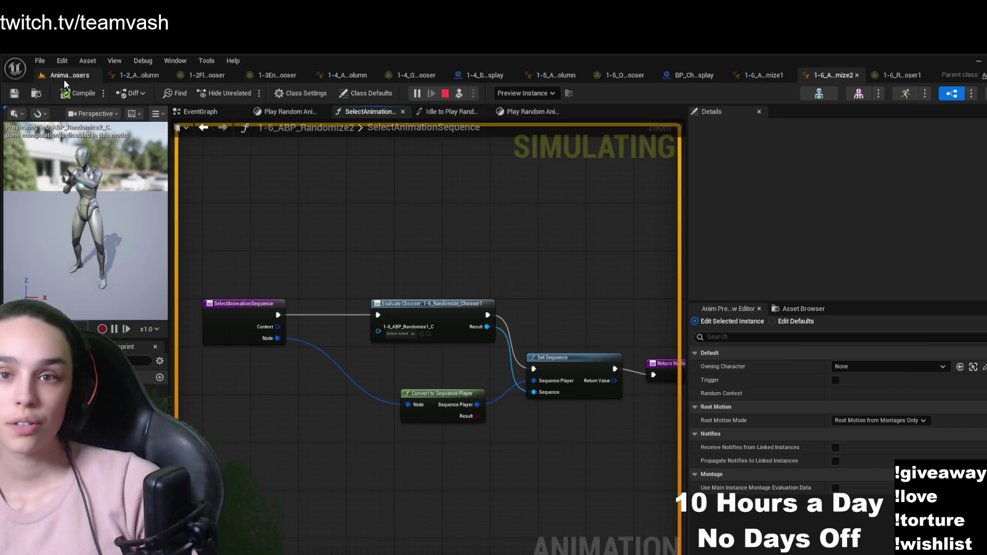
Switch to the 1-2_ABP_FloatColumn tab, then back to the Animation_Choosers level
{"action": "left_click", "coordinate": [64, 79]}
{"action": "left_click", "coordinate": [156, 78]}
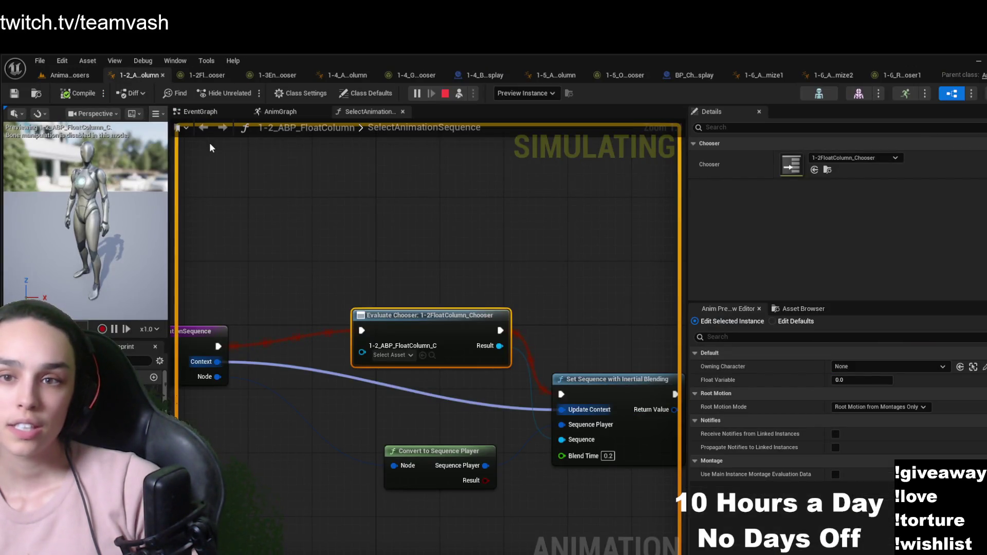
{"action": "left_click", "coordinate": [75, 78]}
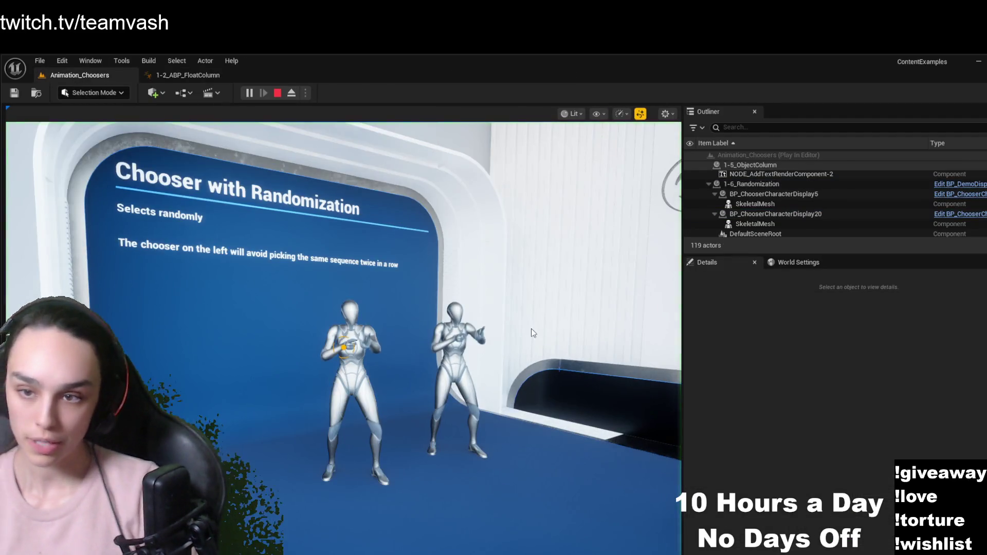
Walk down the corridor to the Damage Reaction Example with Death? set to True, then eject with F8
{"action": "left_click", "coordinate": [475, 243]}
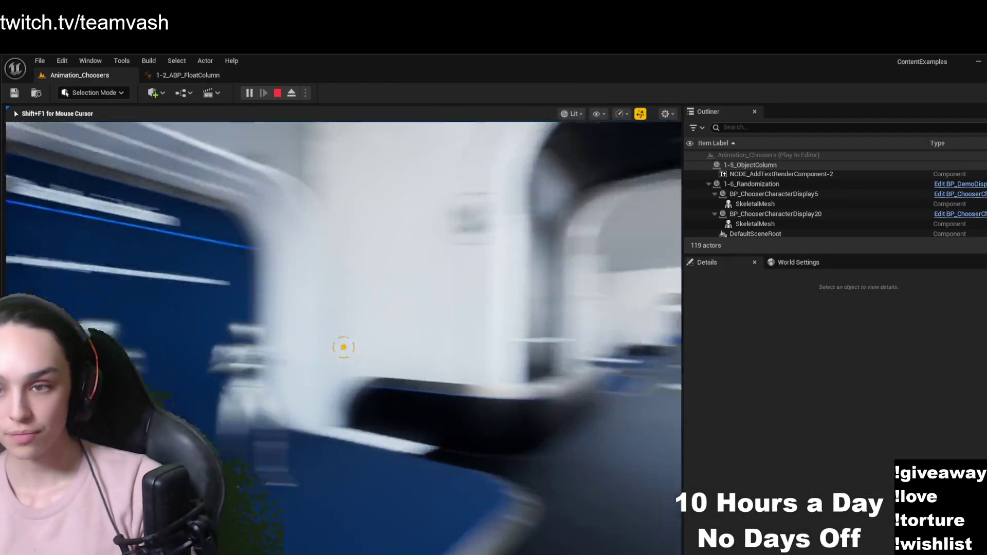
{"action": "key", "text": "w"}
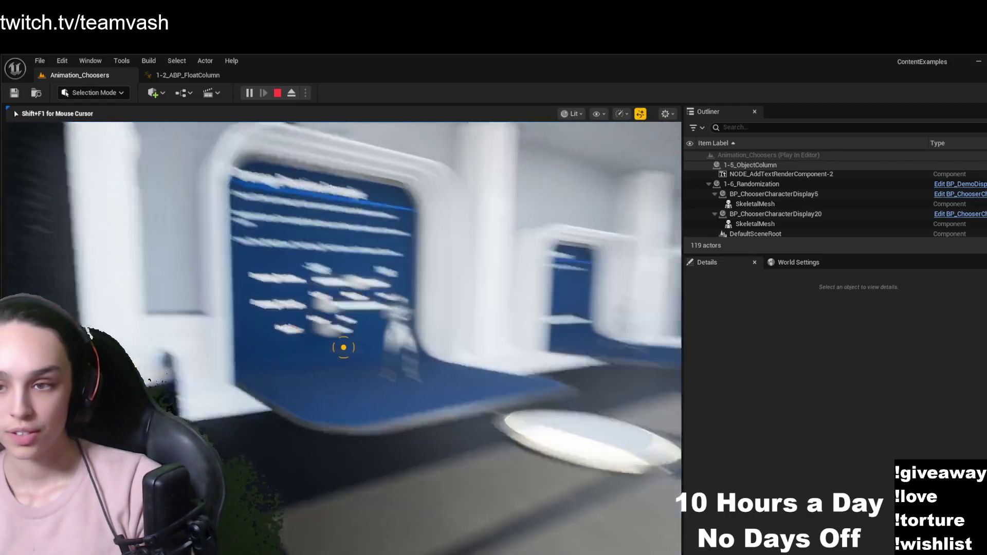
{"action": "key", "text": "w"}
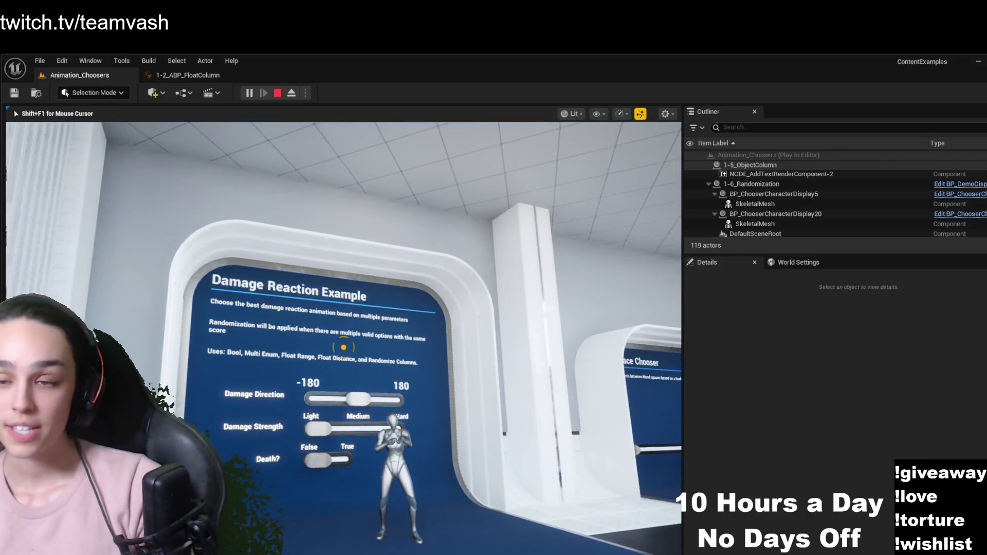
{"action": "key", "text": "w"}
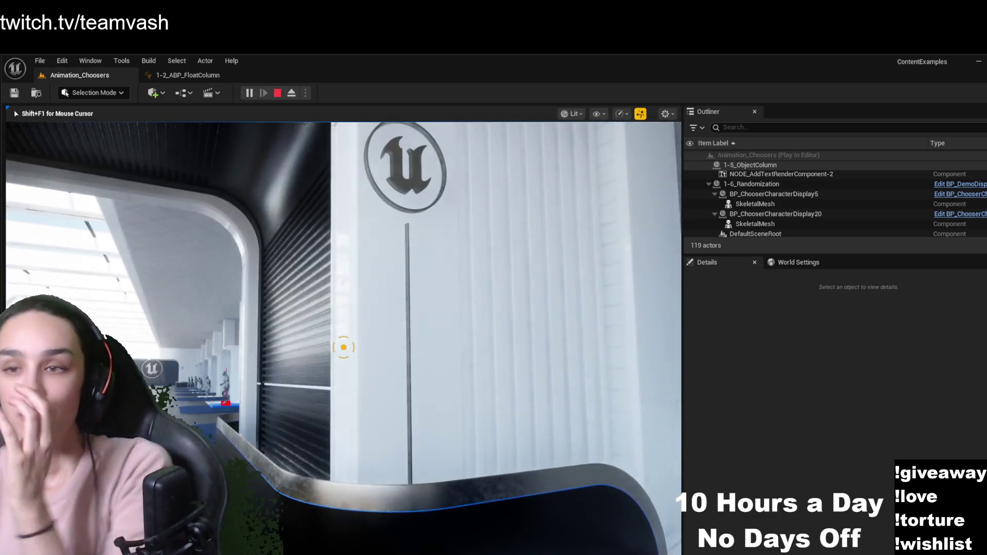
{"action": "key", "text": "w"}
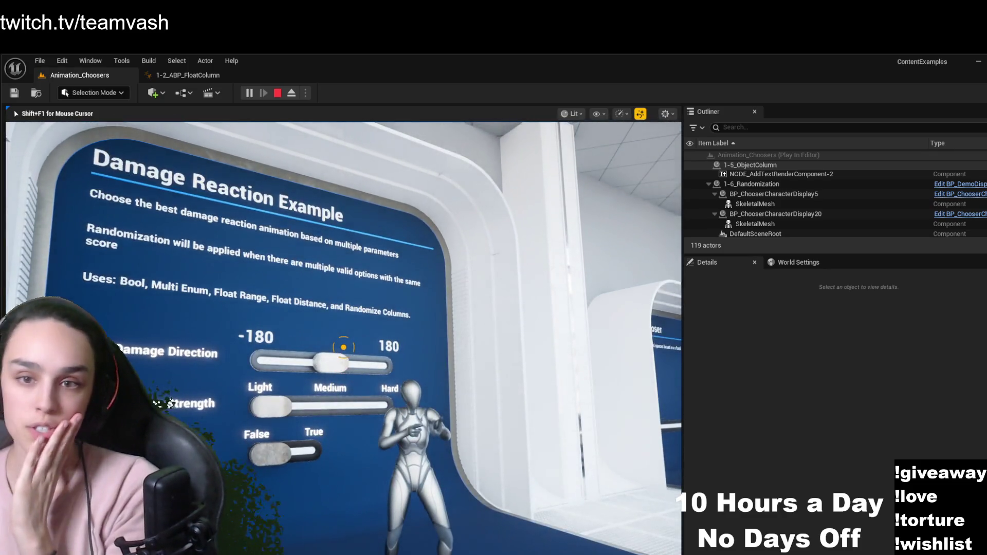
{"action": "key", "text": "a"}
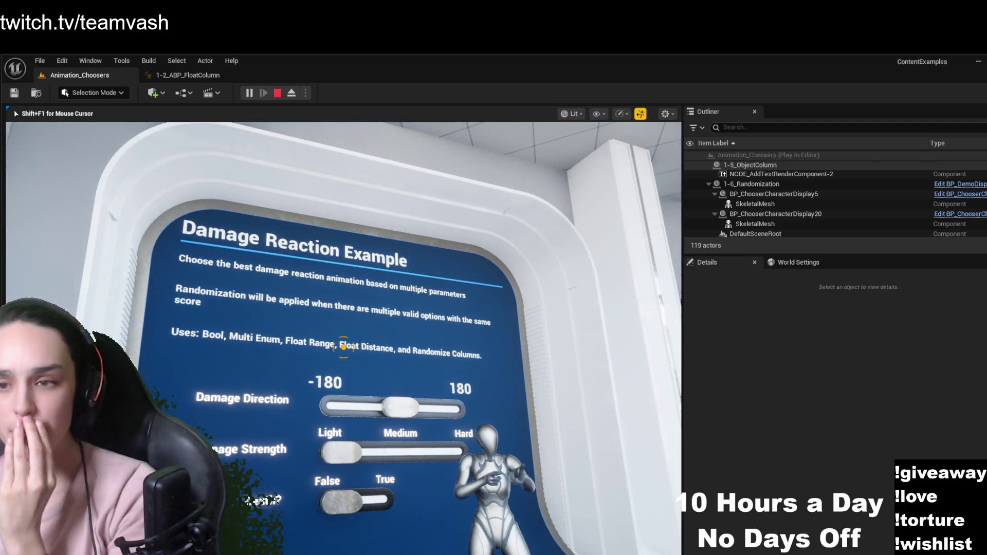
{"action": "mouse_move", "coordinate": [343, 347]}
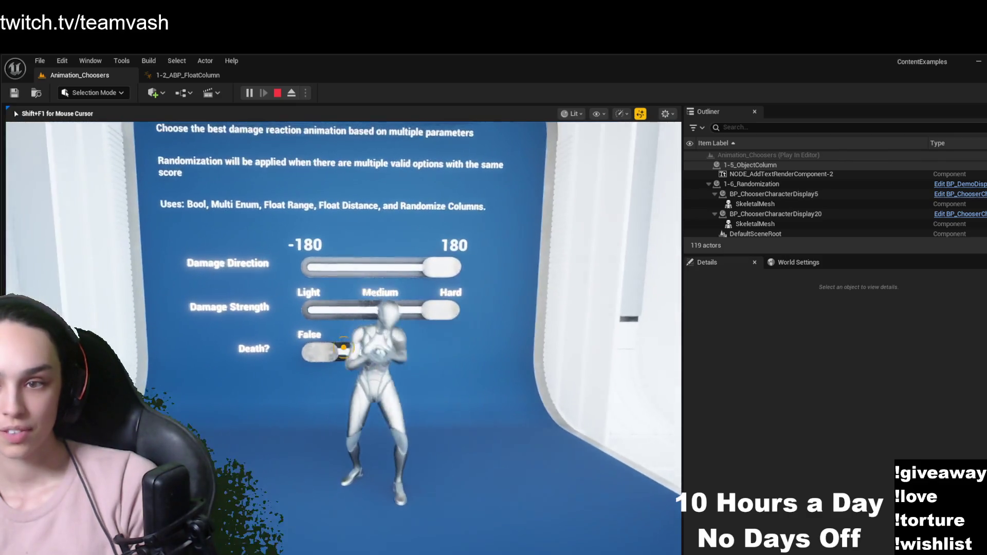
{"action": "key", "text": "w"}
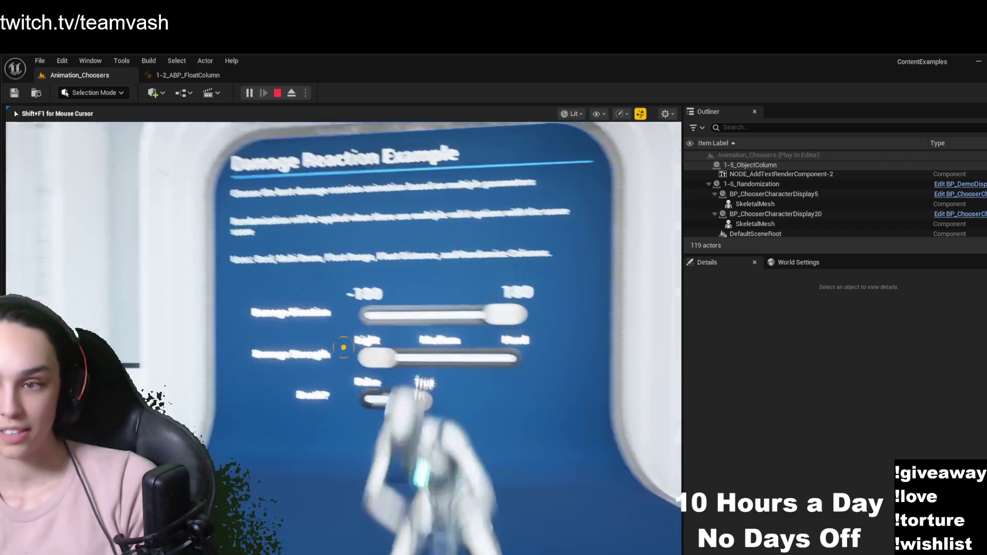
{"action": "key", "text": "w"}
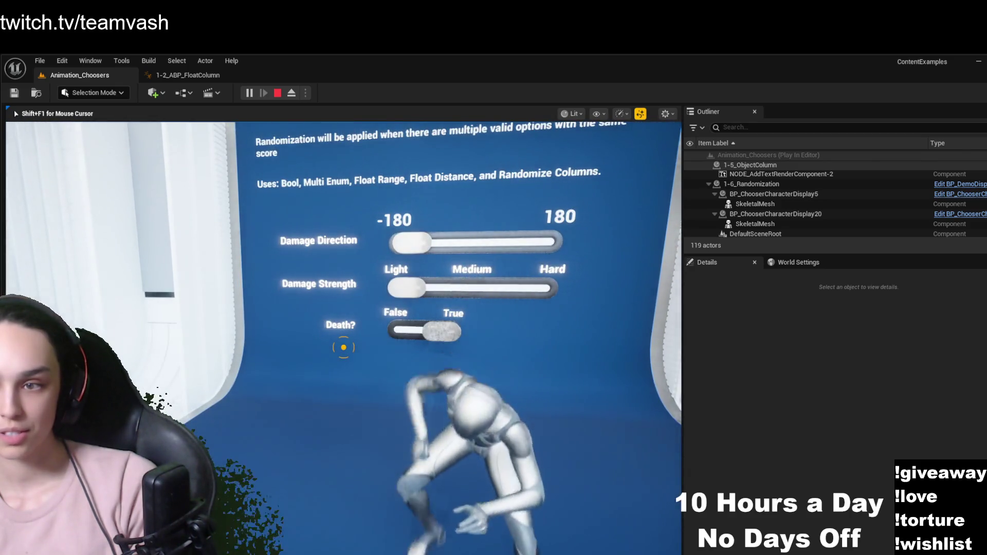
{"action": "key", "text": "s"}
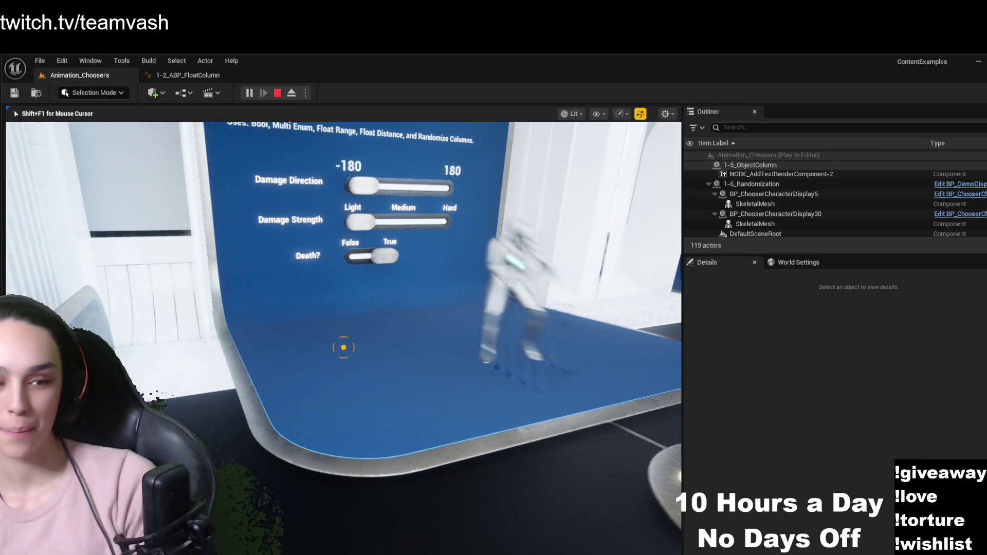
{"action": "key", "text": "F8"}
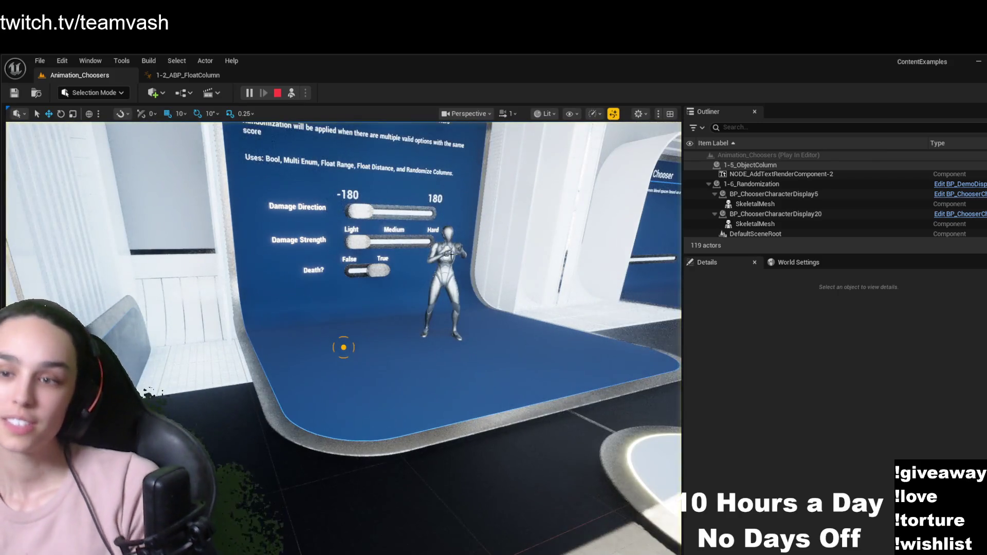
Select the reacting mannequin and check its Bool Slider's DeathSlider assignment
{"action": "left_click", "coordinate": [451, 254]}
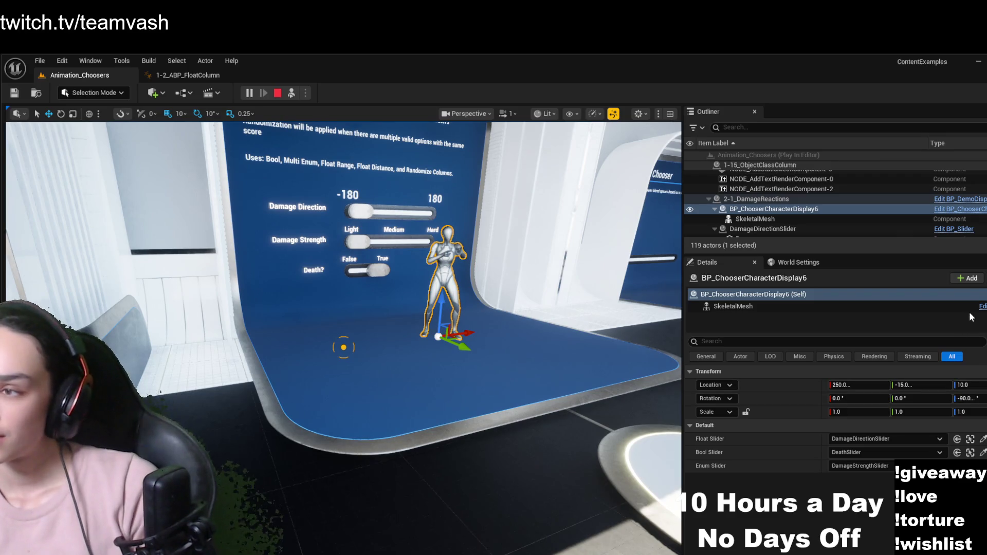
{"action": "left_click", "coordinate": [856, 307]}
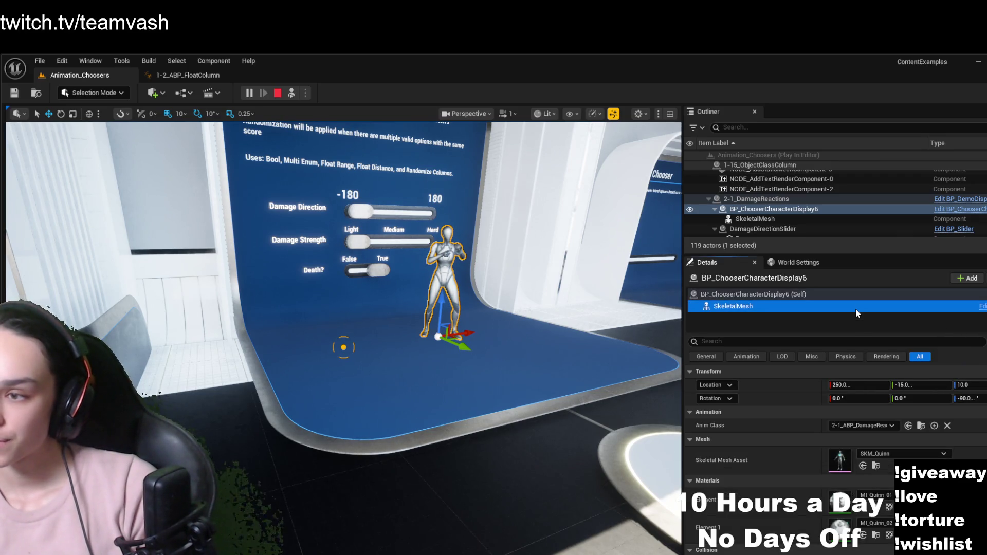
{"action": "left_click", "coordinate": [884, 294]}
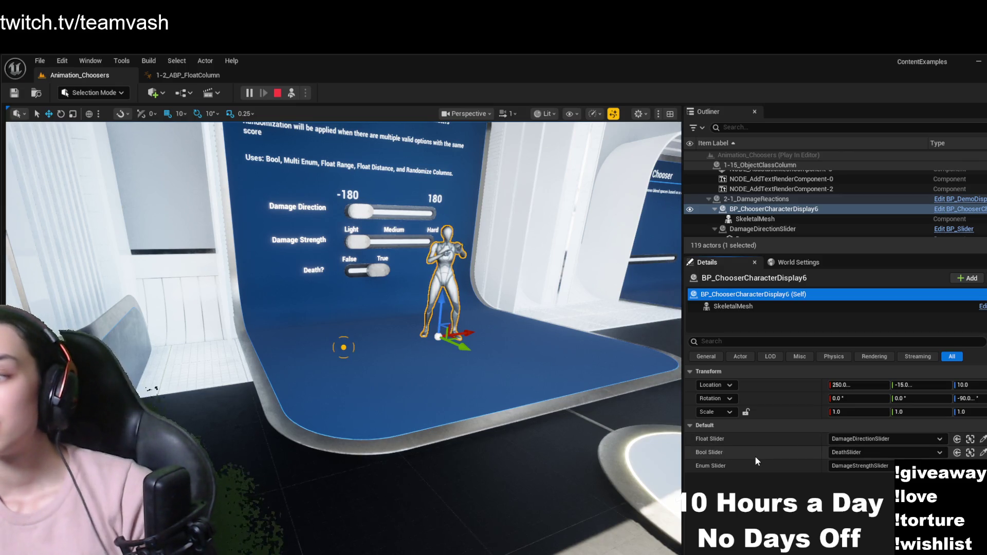
{"action": "left_click", "coordinate": [896, 455]}
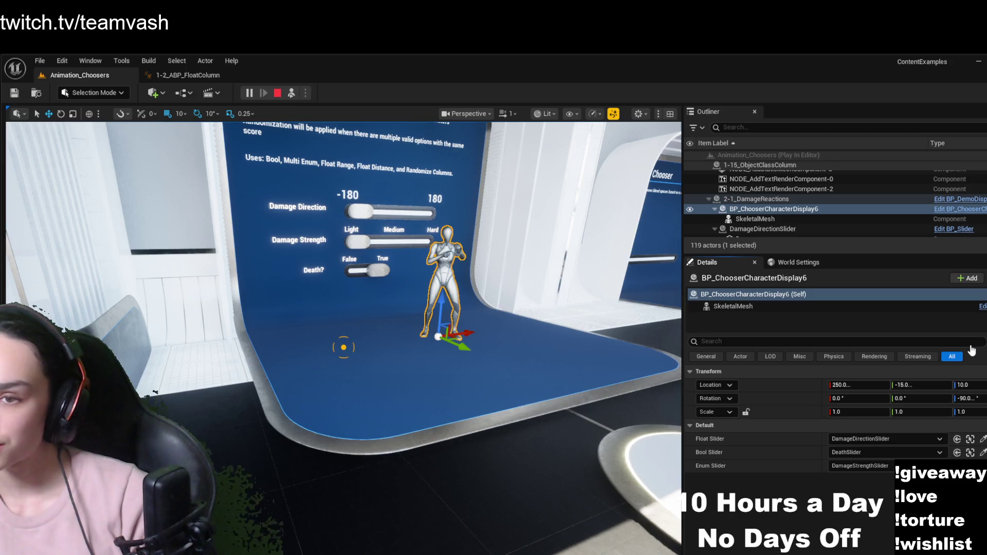
Open the mannequin's Anim Class, 2-1_ABP_DamageReaction, from the Content Browser
{"action": "left_click", "coordinate": [734, 306]}
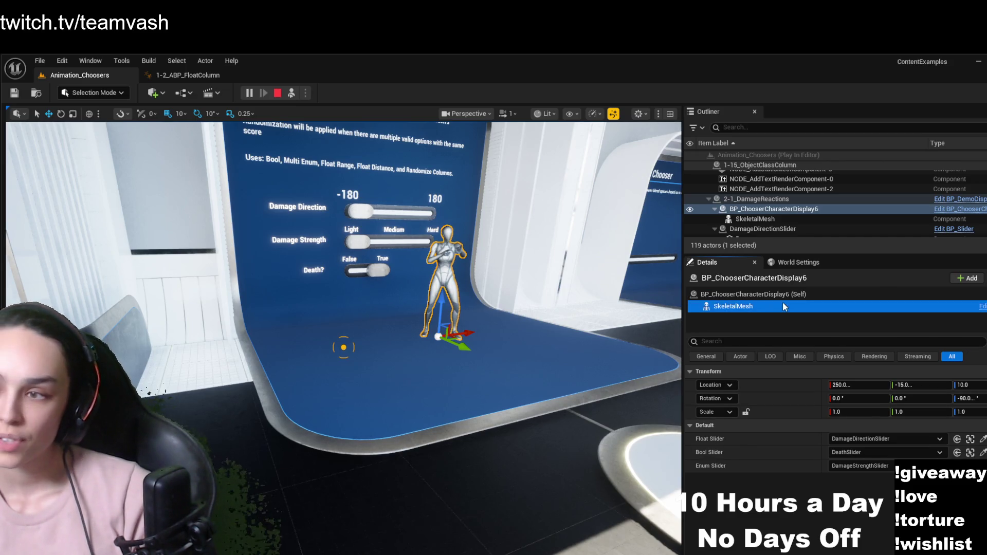
{"action": "left_click", "coordinate": [922, 426]}
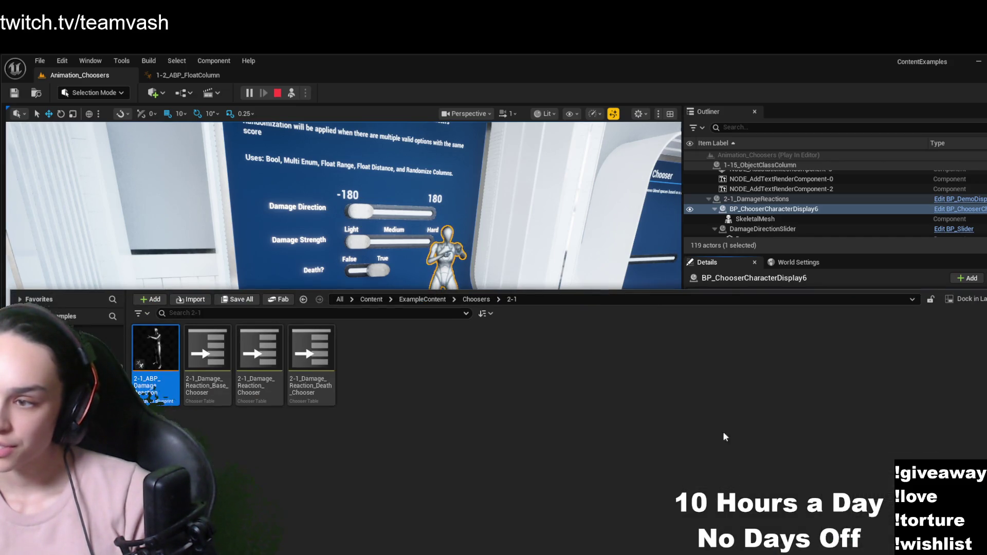
{"action": "double_click", "coordinate": [175, 332]}
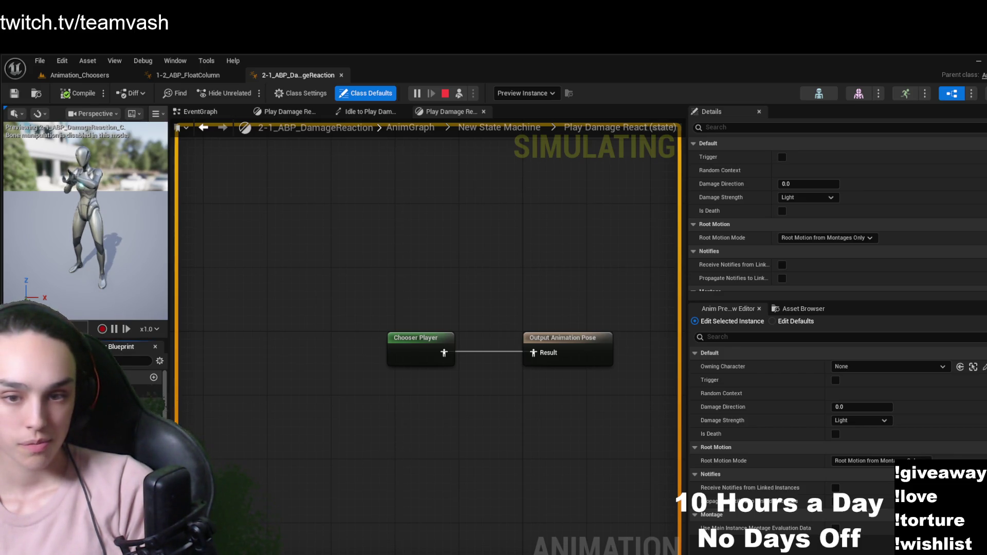
Open the Chooser Player node's blend stack graph and select its Blend Stack Input
{"action": "left_click", "coordinate": [414, 347]}
{"action": "double_click", "coordinate": [415, 347]}
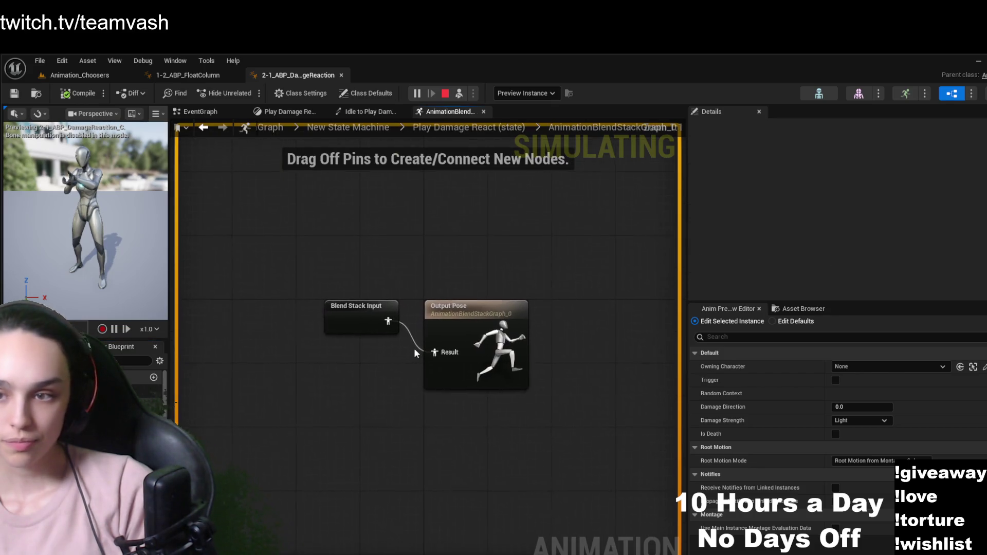
{"action": "left_click", "coordinate": [348, 322]}
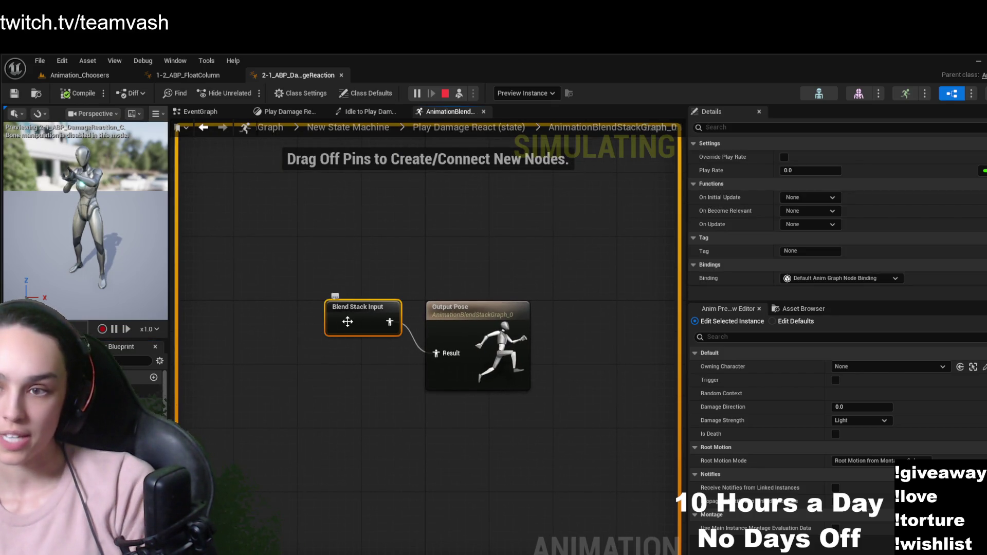
Survey the EventGraph's initialize, SET, Sequence and slider validity check nodes
{"action": "double_click", "coordinate": [139, 391]}
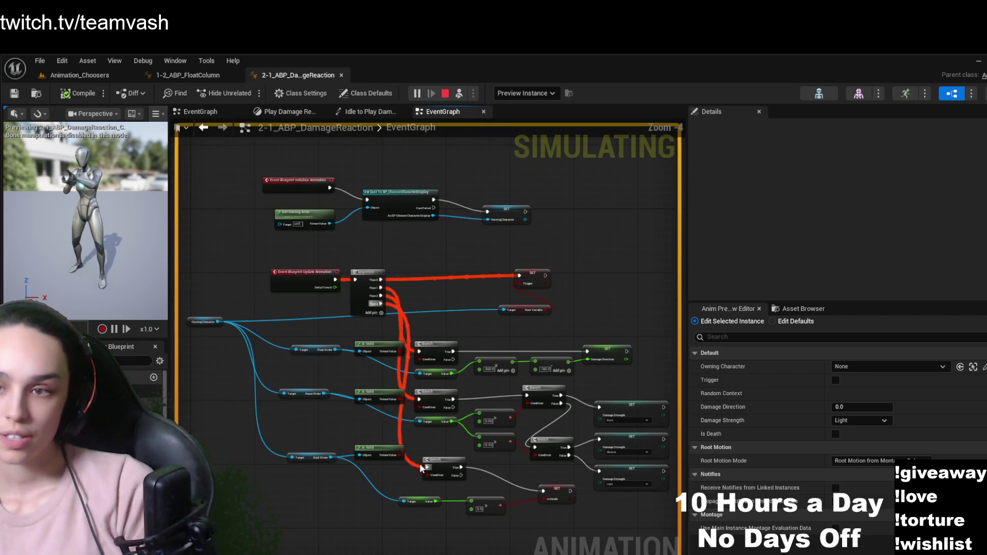
{"action": "scroll", "coordinate": [323, 490], "scroll_direction": "up", "scroll_amount": 2}
{"action": "scroll", "coordinate": [405, 332], "scroll_direction": "up", "scroll_amount": 2}
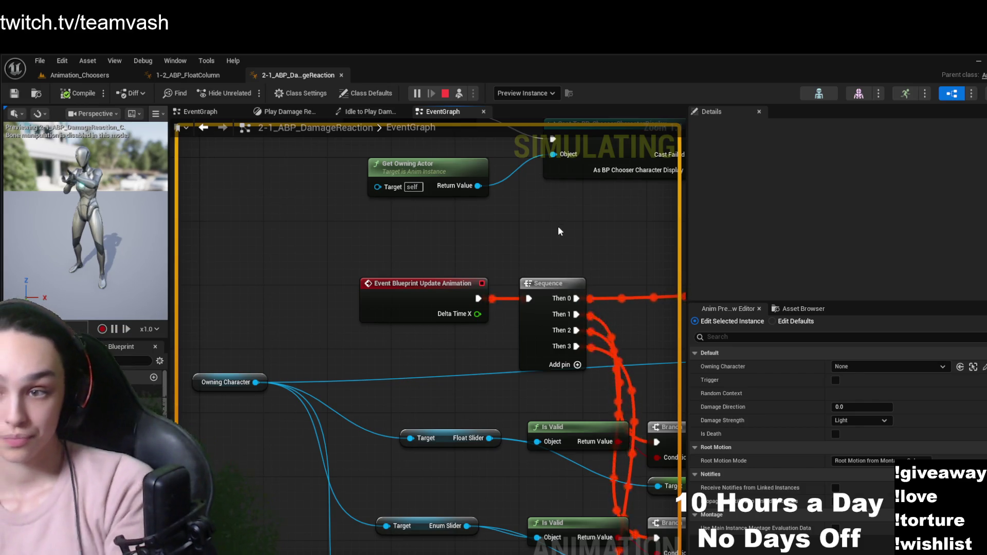
{"action": "left_click_drag", "start_coordinate": [557, 226], "coordinate": [499, 291]}
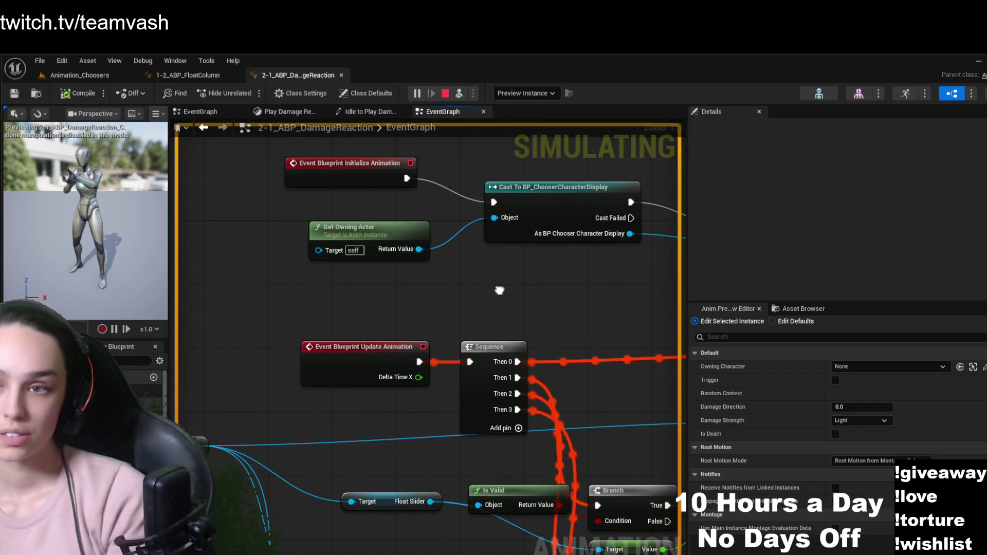
{"action": "mouse_move", "coordinate": [499, 290]}
{"action": "left_mouse_down"}
{"action": "mouse_move", "coordinate": [379, 305]}
{"action": "mouse_move", "coordinate": [225, 307]}
{"action": "mouse_move", "coordinate": [434, 288]}
{"action": "mouse_move", "coordinate": [448, 256]}
{"action": "mouse_move", "coordinate": [295, 227]}
{"action": "mouse_move", "coordinate": [244, 229]}
{"action": "mouse_move", "coordinate": [310, 173]}
{"action": "left_mouse_up"}
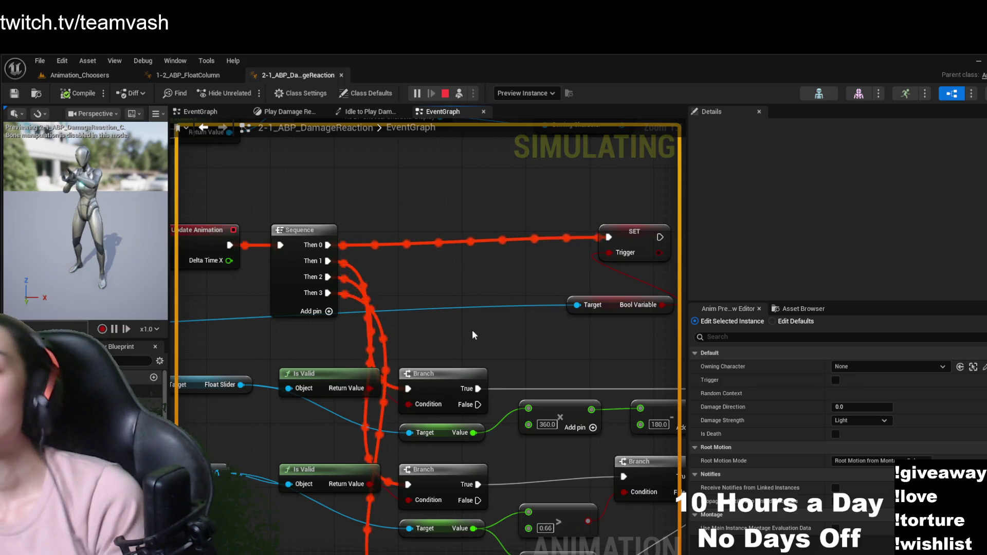
{"action": "mouse_move", "coordinate": [486, 331]}
{"action": "left_mouse_down"}
{"action": "mouse_move", "coordinate": [641, 255]}
{"action": "mouse_move", "coordinate": [599, 176]}
{"action": "mouse_move", "coordinate": [123, 181]}
{"action": "mouse_move", "coordinate": [119, 100]}
{"action": "mouse_move", "coordinate": [377, 21]}
{"action": "left_mouse_up"}
{"action": "mouse_move", "coordinate": [257, 206]}
{"action": "left_mouse_down"}
{"action": "mouse_move", "coordinate": [401, 283]}
{"action": "mouse_move", "coordinate": [493, 372]}
{"action": "mouse_move", "coordinate": [499, 414]}
{"action": "left_mouse_up"}
Open the New State Machine and inspect the Idle to Play Damage React transition rule
{"action": "left_click", "coordinate": [158, 403]}
{"action": "double_click", "coordinate": [157, 404]}
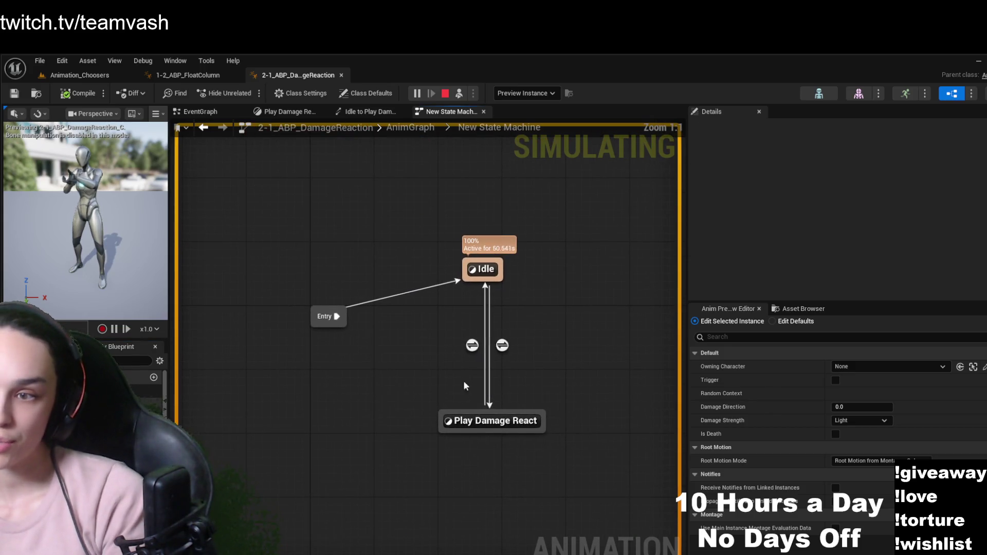
{"action": "double_click", "coordinate": [503, 345]}
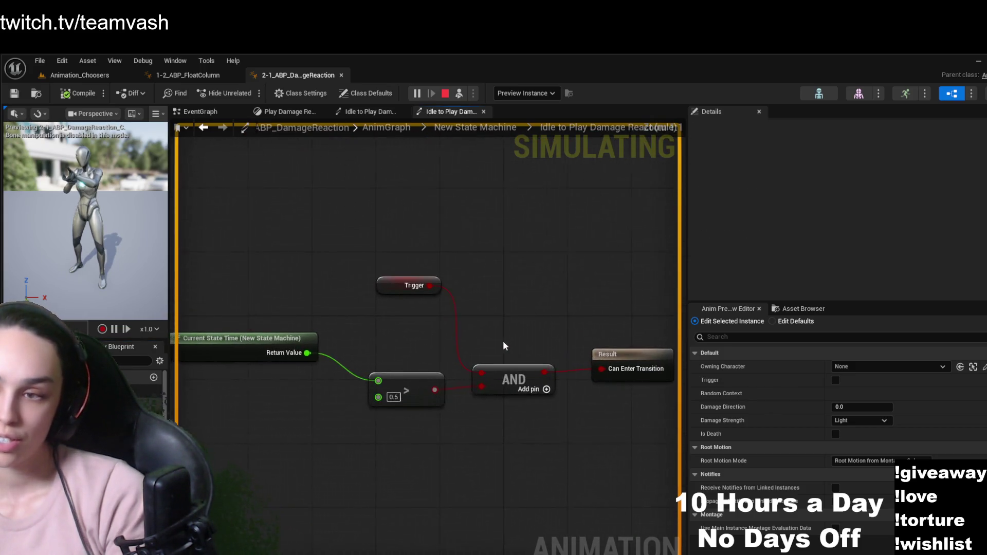
{"action": "left_click", "coordinate": [368, 114]}
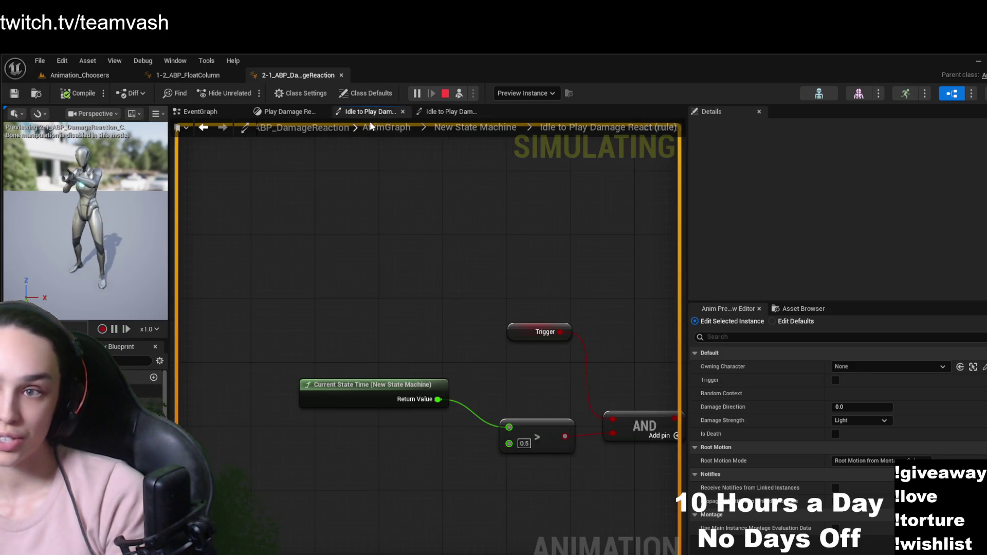
{"action": "left_click", "coordinate": [453, 128]}
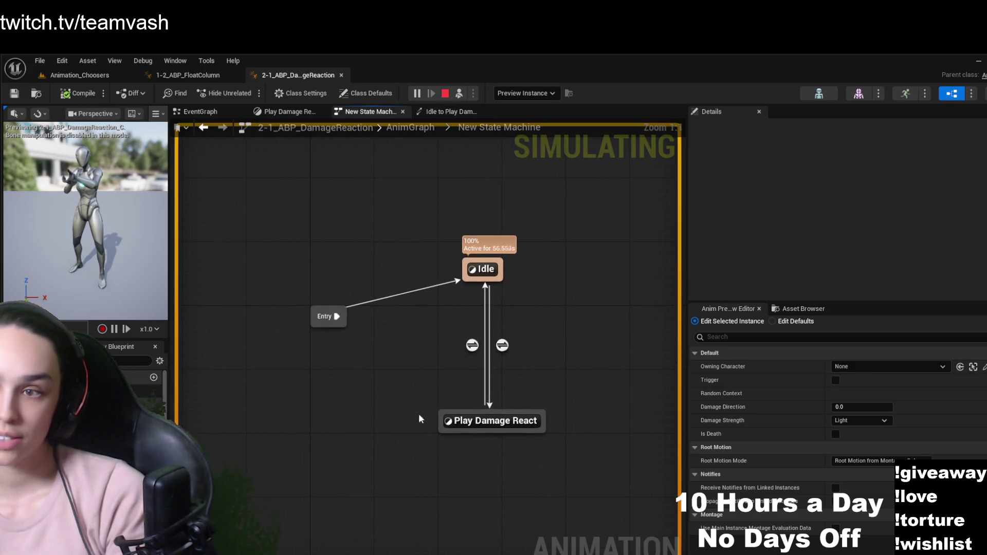
Locate the Play Damage React Chooser Player's 2-1_Damage_Reaction_Base_Chooser asset and open it
{"action": "double_click", "coordinate": [458, 422]}
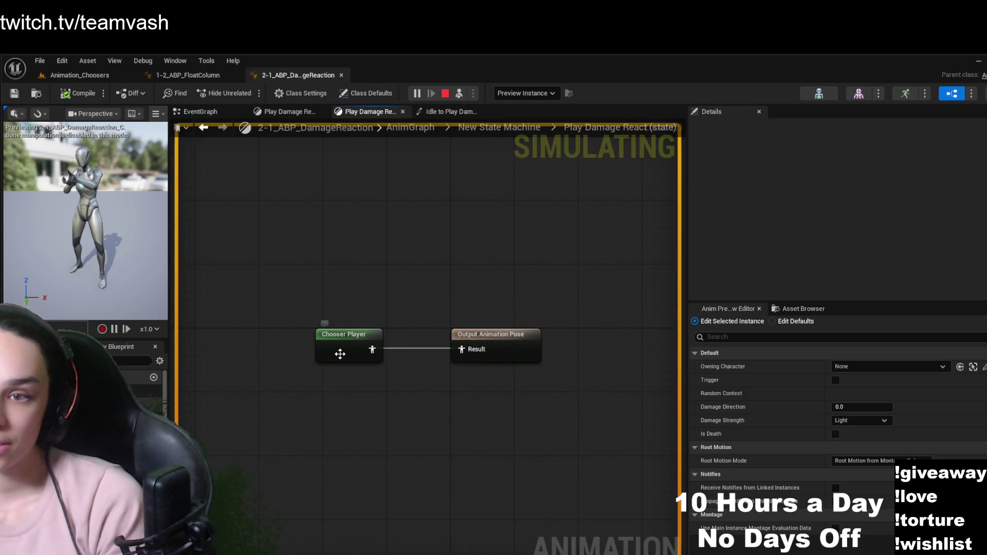
{"action": "left_click", "coordinate": [366, 348]}
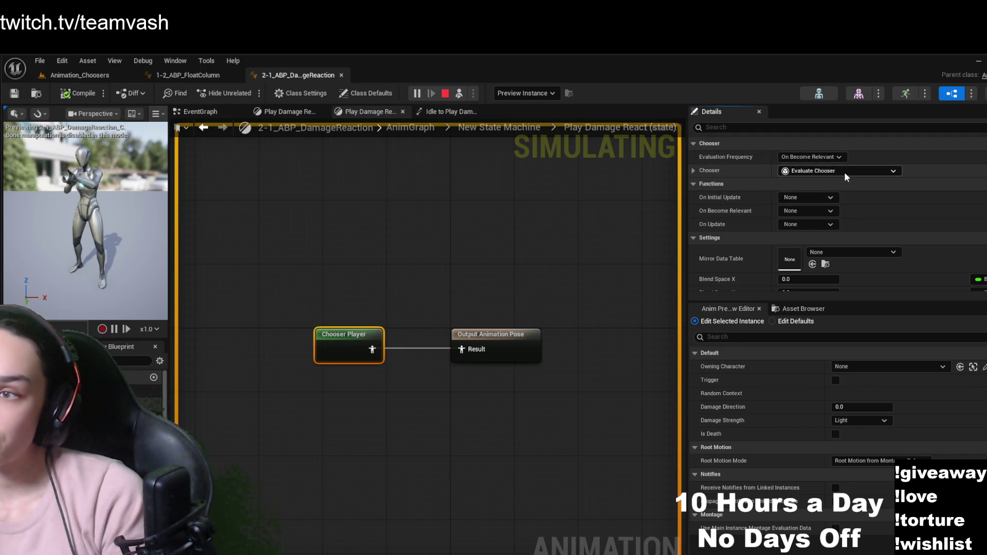
{"action": "left_click", "coordinate": [693, 170]}
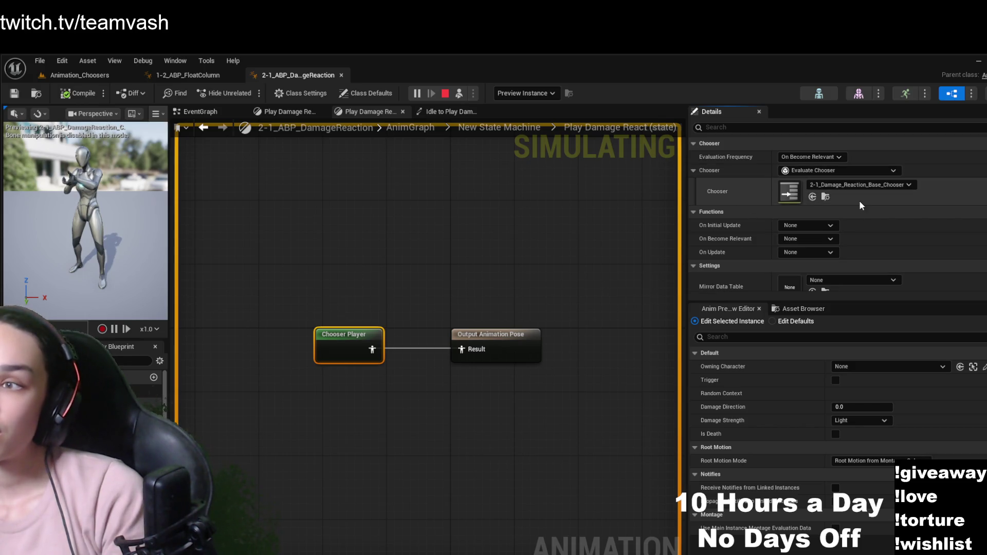
{"action": "left_click", "coordinate": [826, 197]}
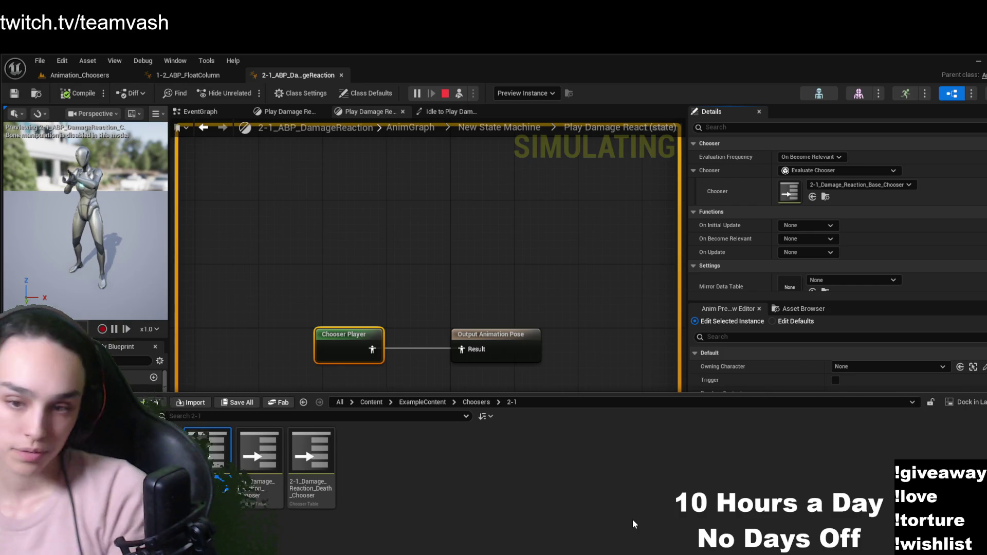
{"action": "double_click", "coordinate": [214, 456]}
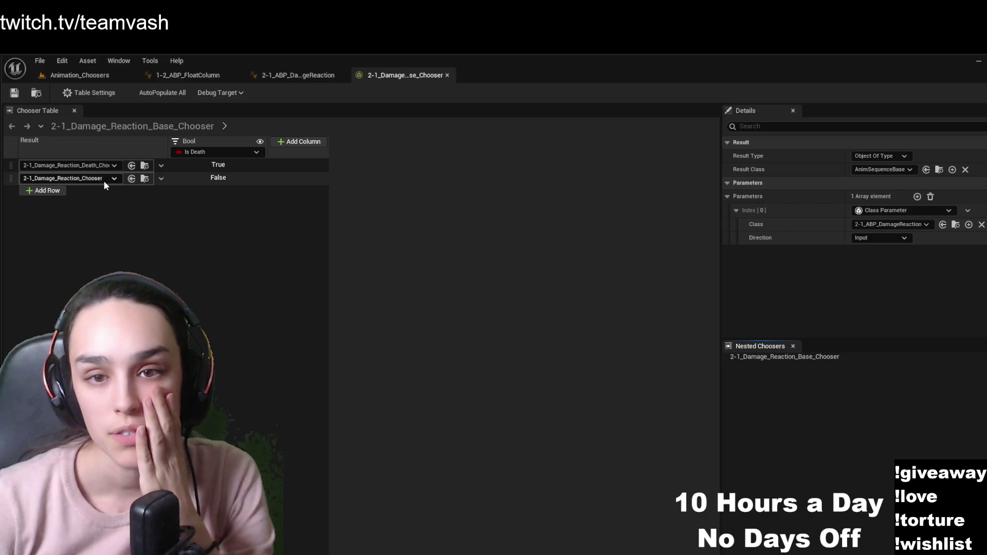
Open the nested 2-1_Damage_Reaction_Chooser from the Content Browser, then return to the Base Chooser tab
{"action": "key", "text": "ctrl+space"}
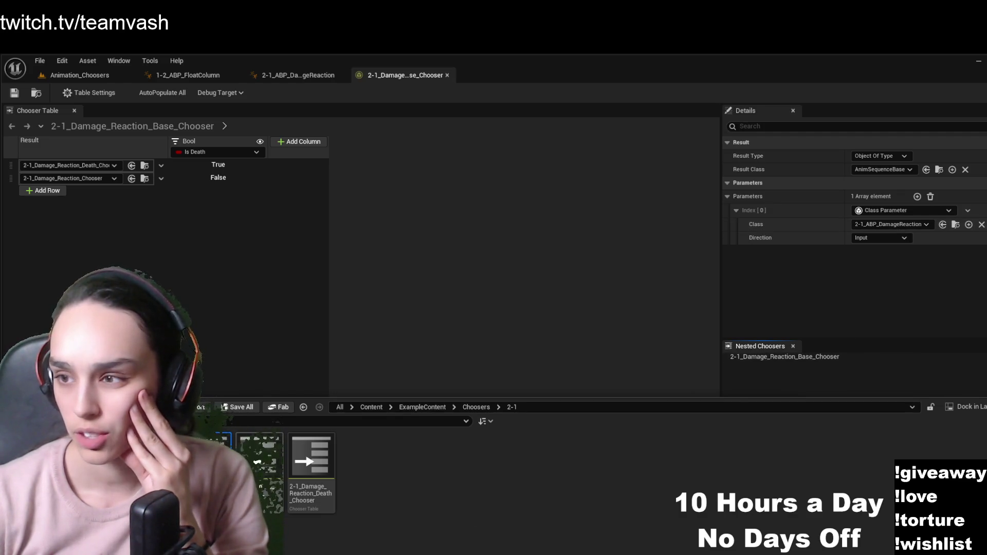
{"action": "double_click", "coordinate": [260, 460]}
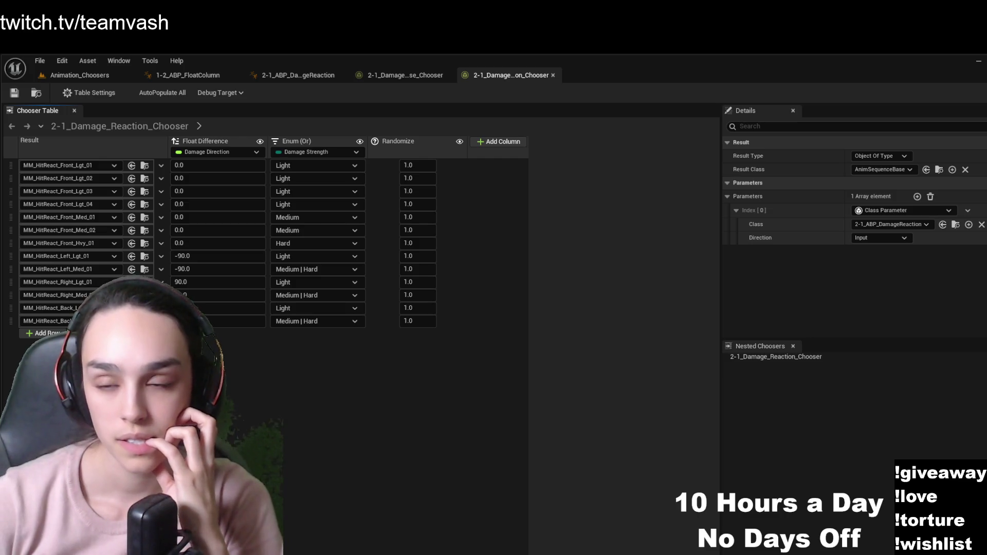
{"action": "left_click", "coordinate": [402, 80]}
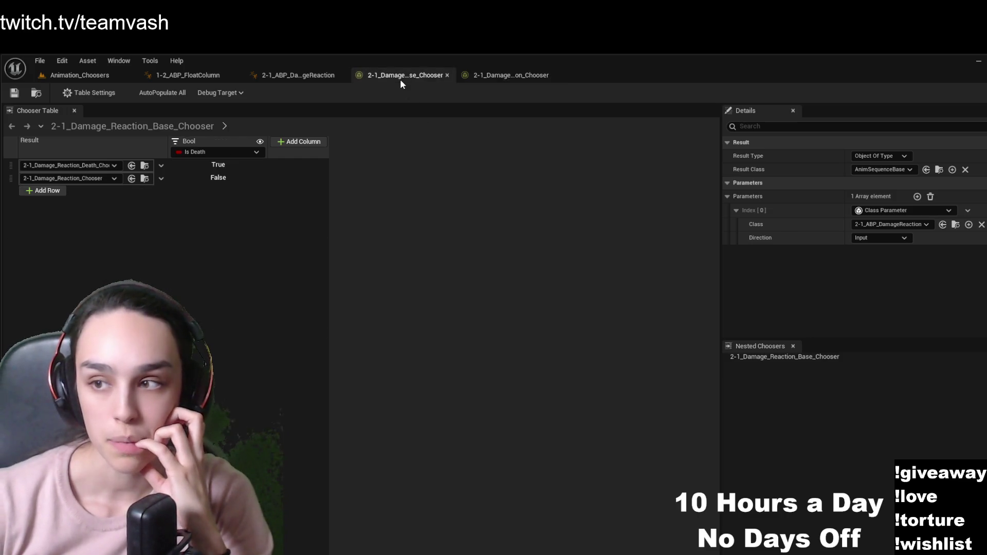
Open the 2-1_Damage_Reaction_Death_Chooser table and compare it with the 2-1_ABP_DamageReaction blueprint and base chooser
{"action": "key", "text": "ctrl+space"}
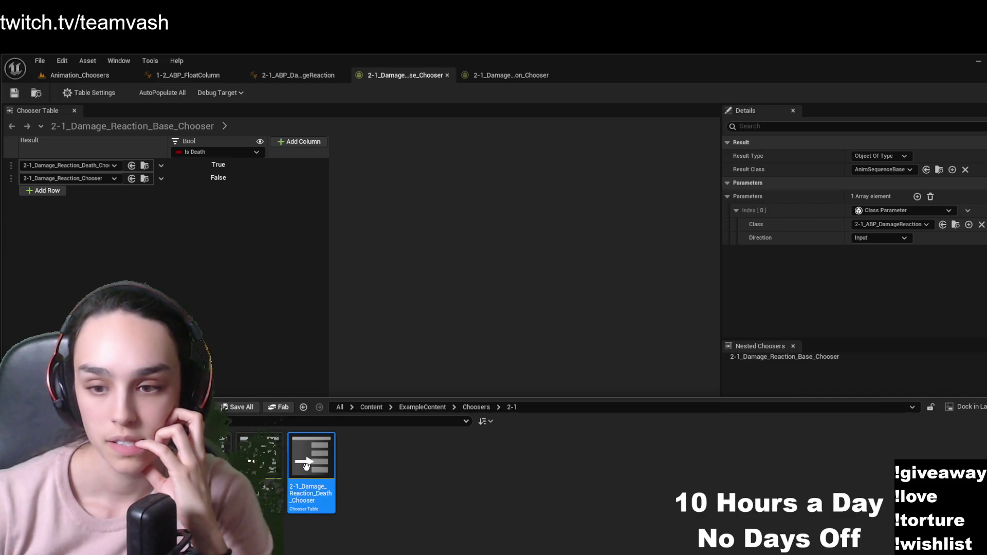
{"action": "double_click", "coordinate": [307, 467]}
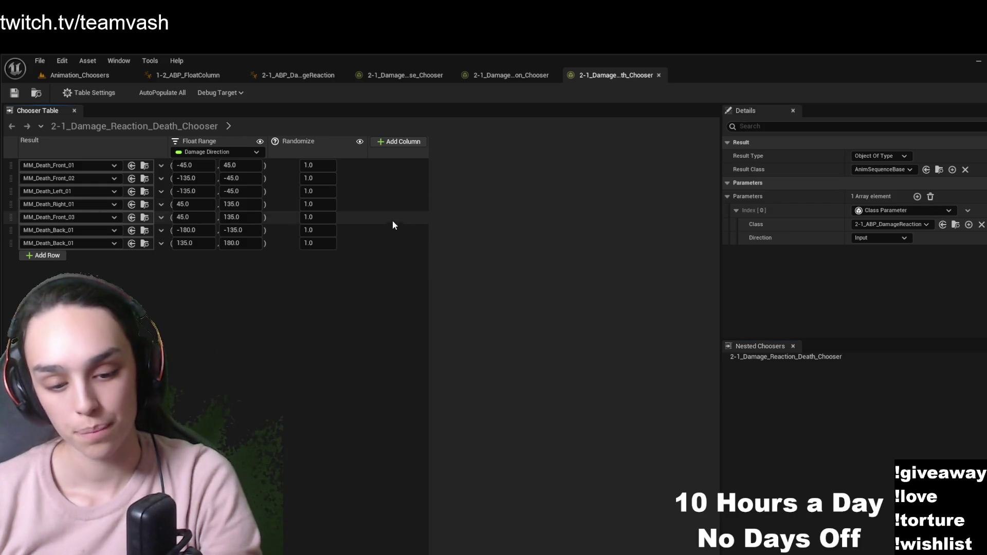
{"action": "left_click", "coordinate": [318, 77]}
{"action": "left_click", "coordinate": [377, 77]}
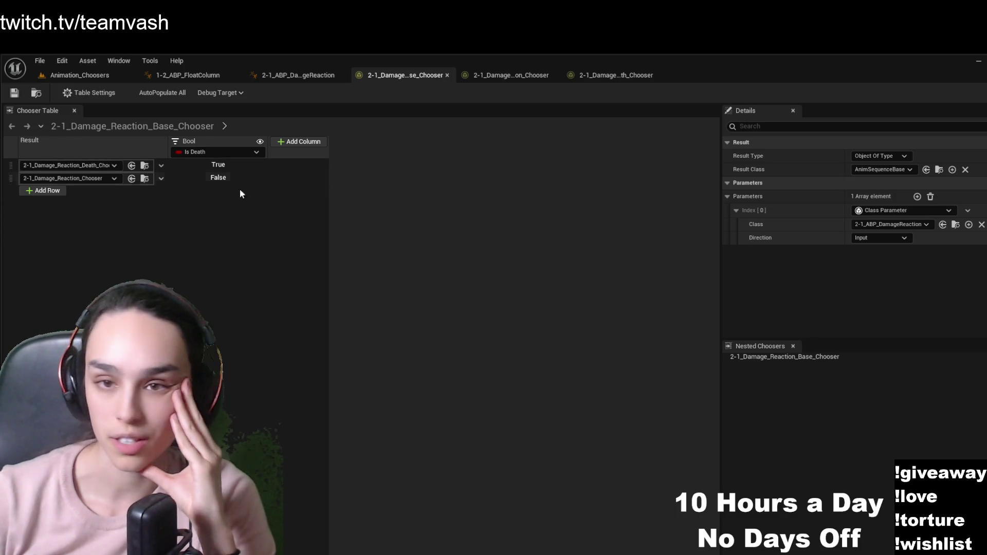
{"action": "left_click", "coordinate": [301, 78]}
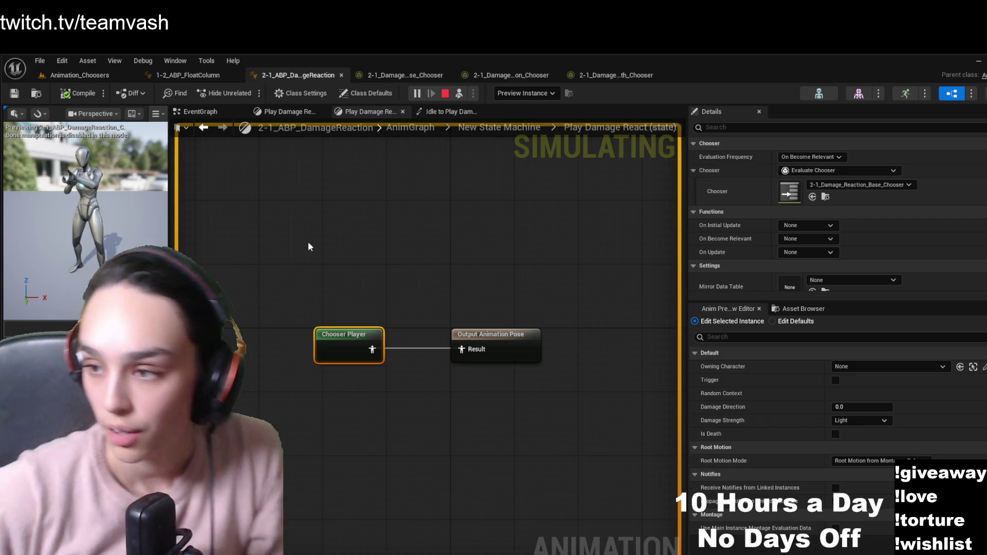
Return to the Animation_Choosers level and possess the player in the running game
{"action": "scroll", "coordinate": [859, 183], "scroll_direction": "down", "scroll_amount": 5}
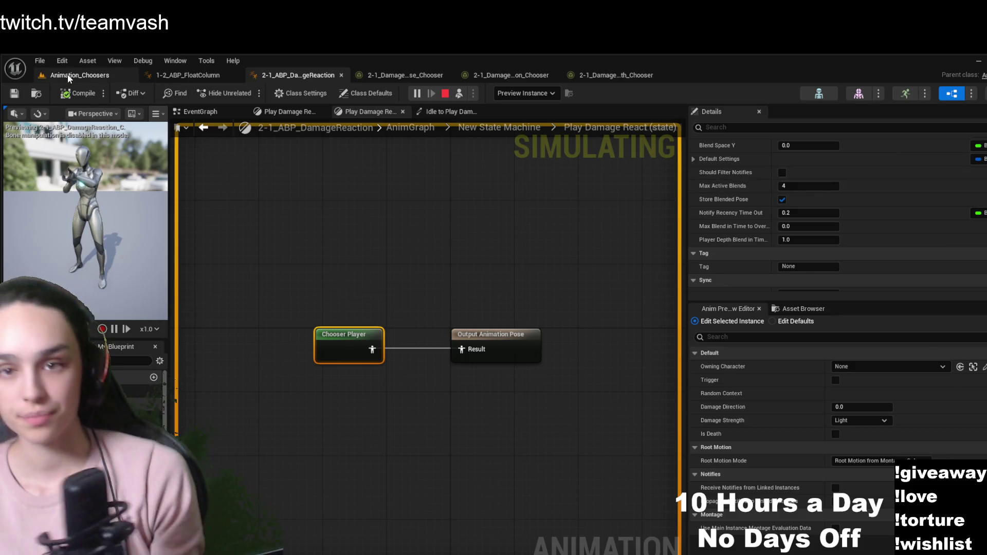
{"action": "left_click", "coordinate": [69, 76]}
{"action": "left_click", "coordinate": [293, 93]}
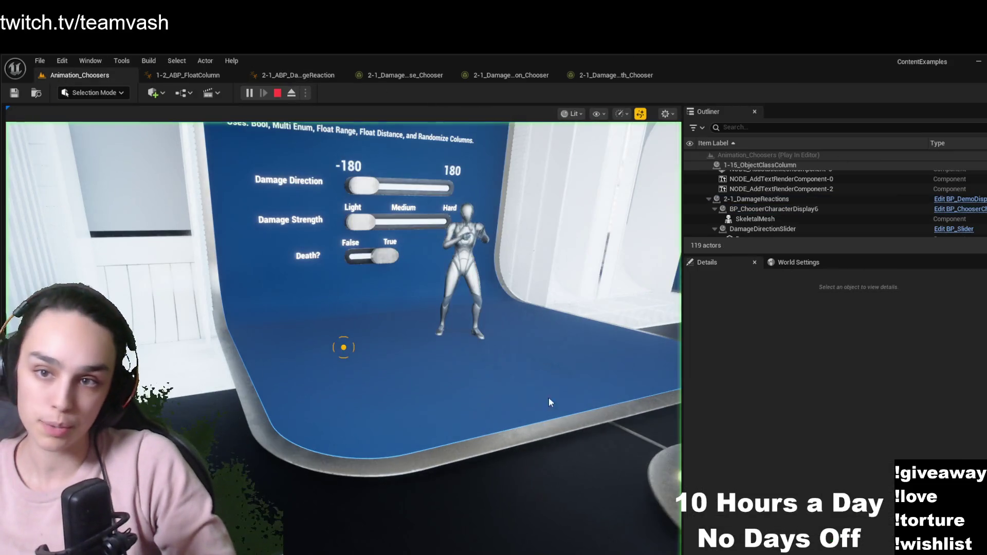
Walk down the corridor past the object displays to the Blend Space Chooser display
{"action": "left_click", "coordinate": [579, 336]}
{"action": "key", "text": "w"}
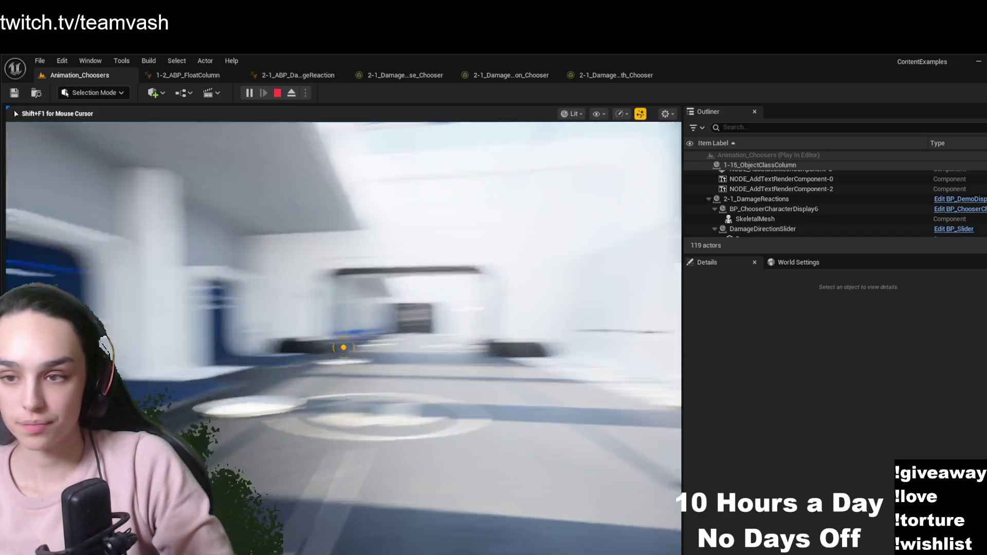
{"action": "key", "text": "w"}
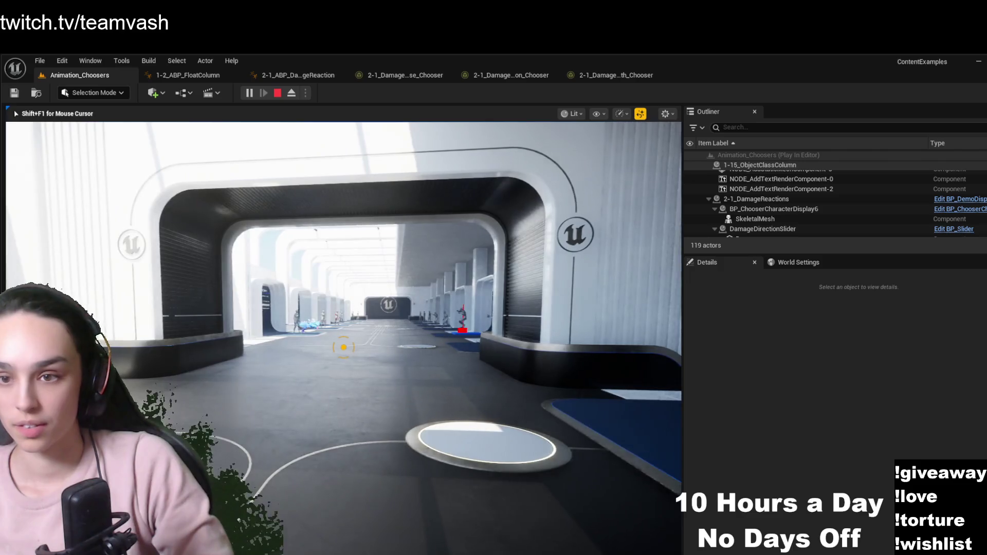
{"action": "key", "text": "w"}
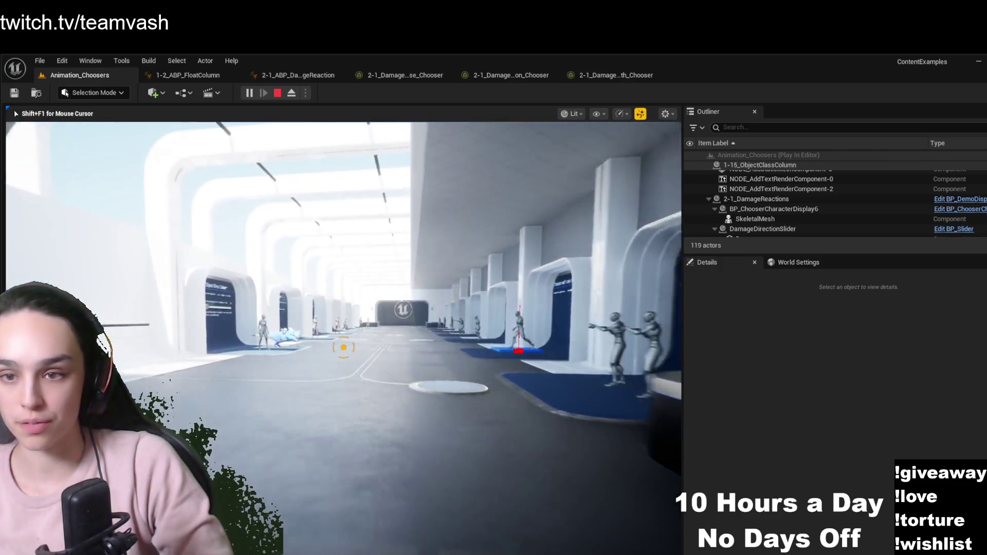
{"action": "key", "text": "w"}
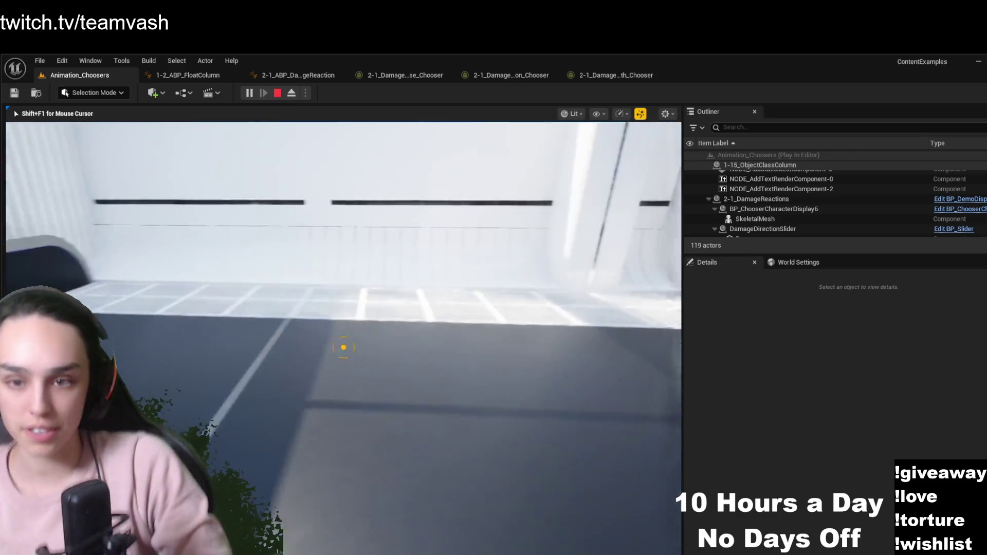
{"action": "key", "text": "w"}
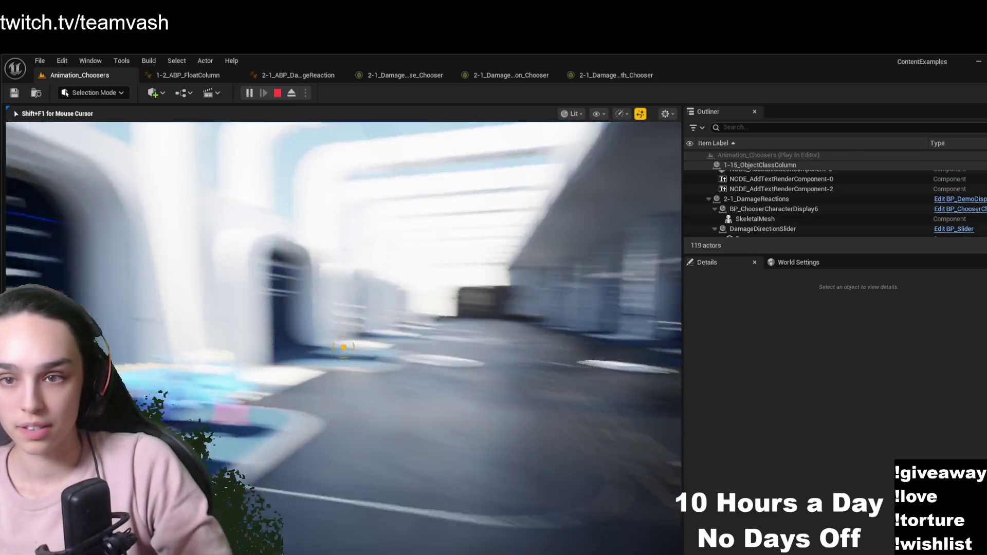
{"action": "key", "text": "w"}
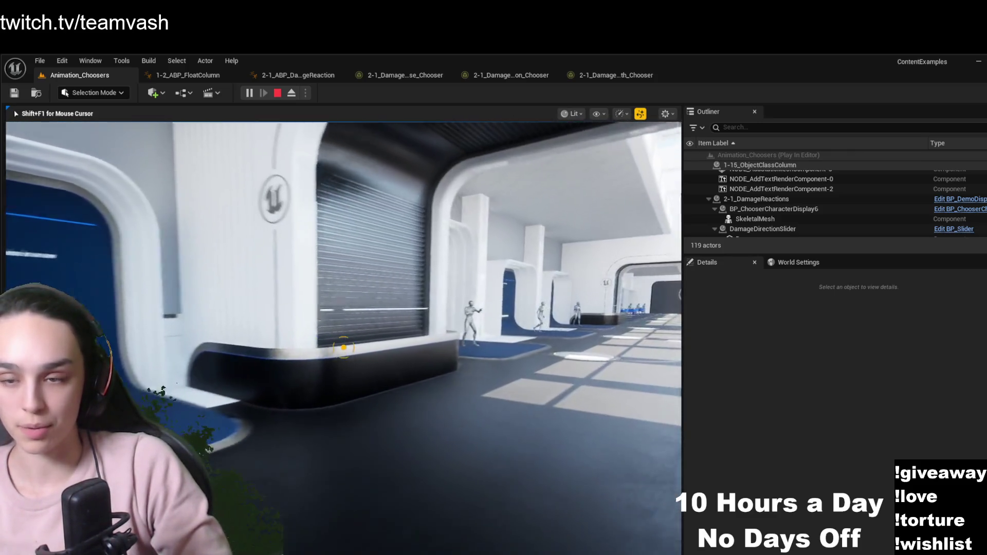
{"action": "key", "text": "w"}
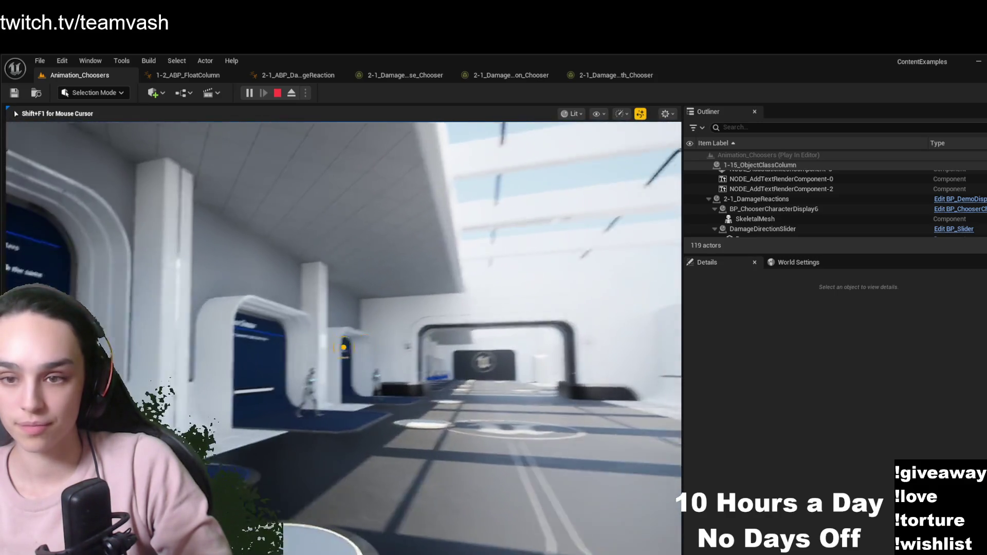
{"action": "key", "text": "w"}
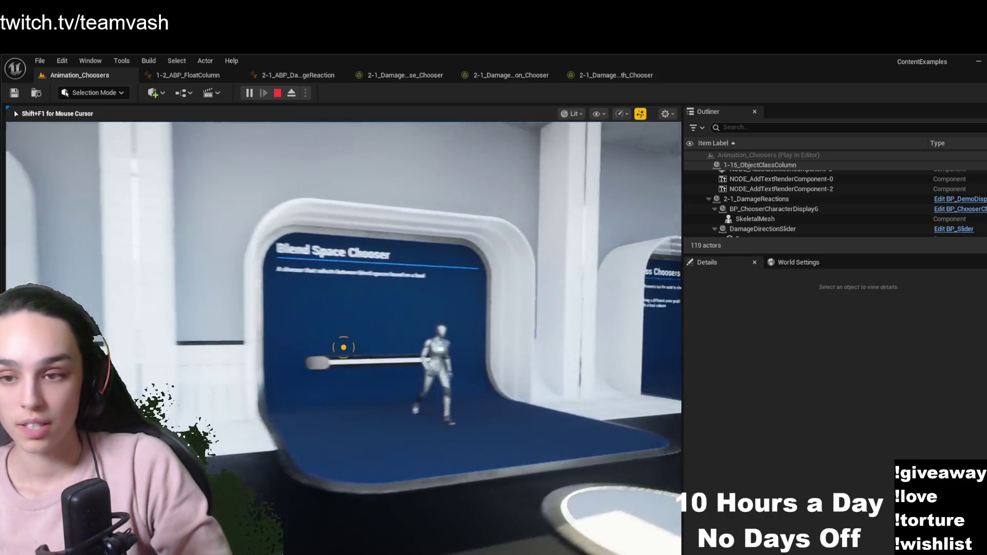
{"action": "key", "text": "w"}
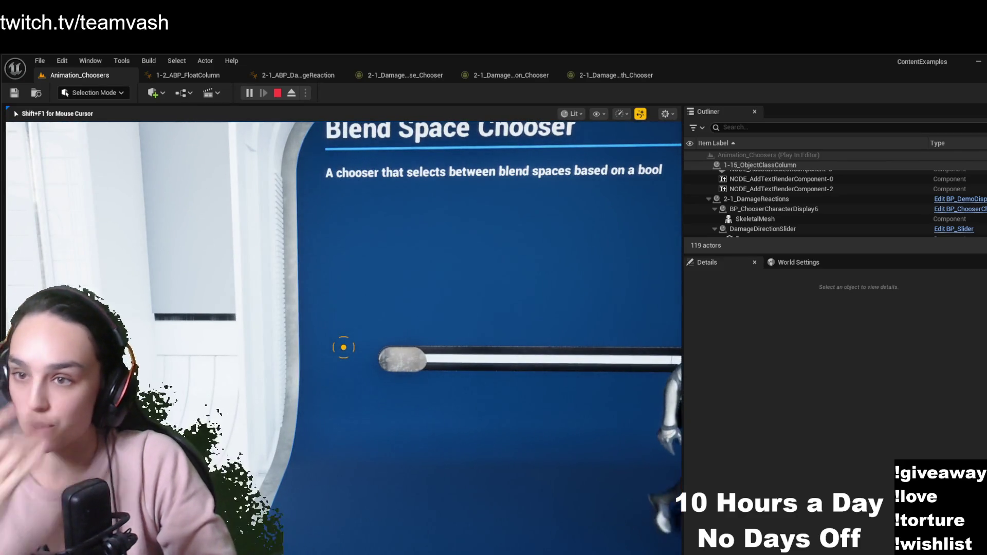
{"action": "key", "text": "s"}
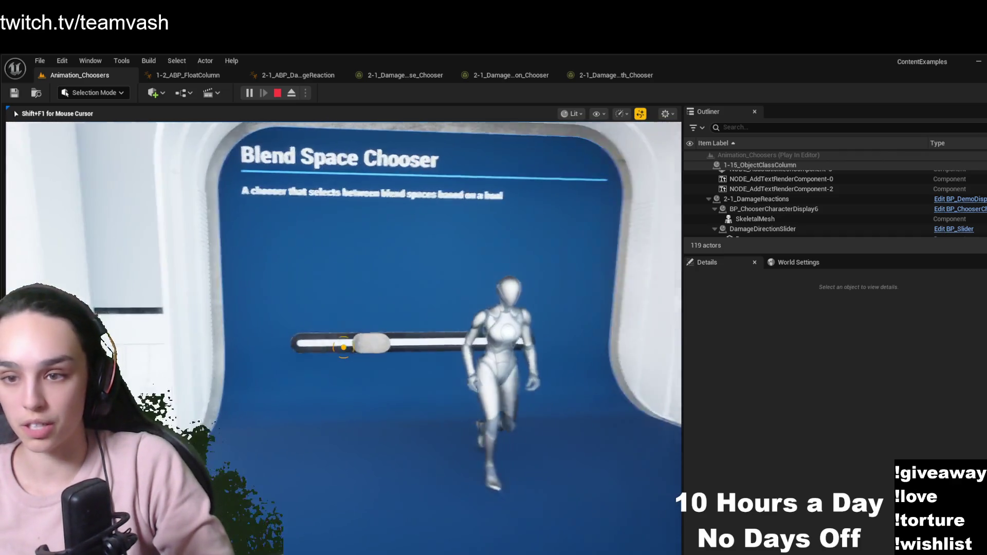
Grab the blend space slider, drag it to its right end, then eject with F8
{"action": "left_click", "coordinate": [344, 347]}
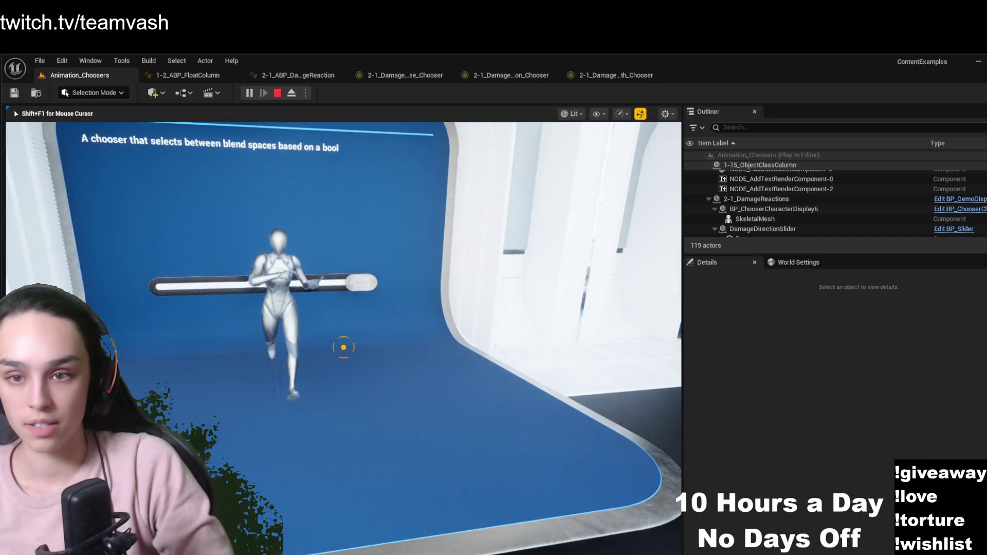
{"action": "key", "text": "s"}
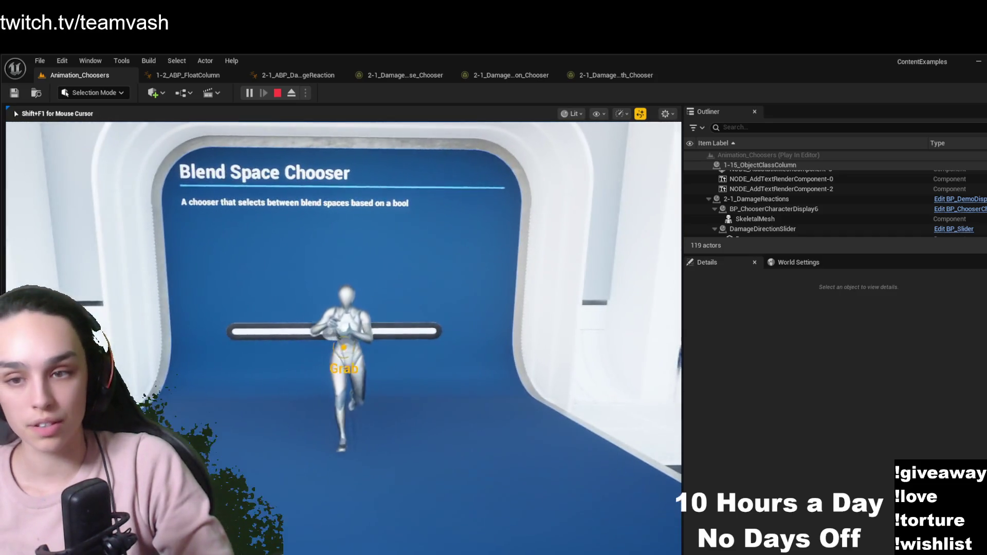
{"action": "key", "text": "w"}
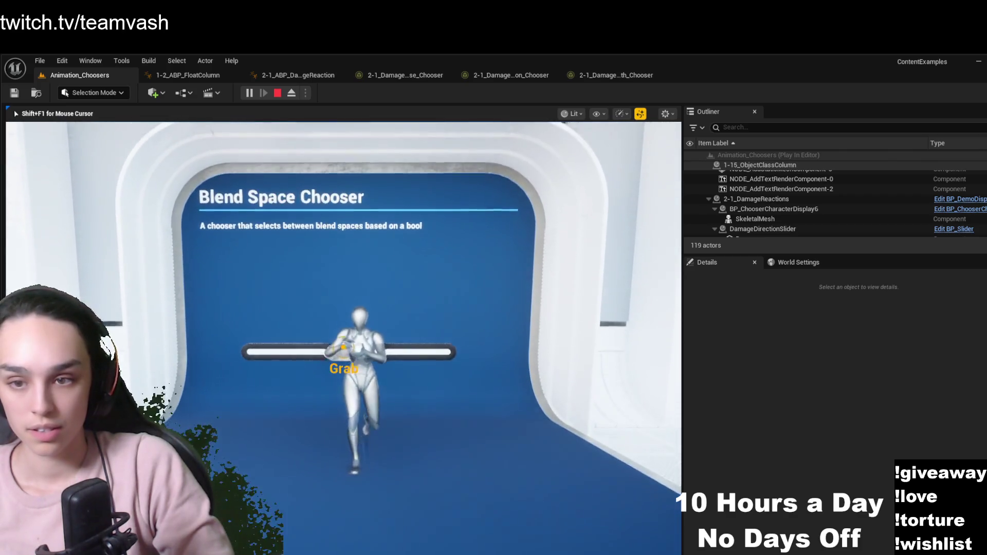
{"action": "left_click", "coordinate": [344, 347]}
{"action": "key", "text": "a"}
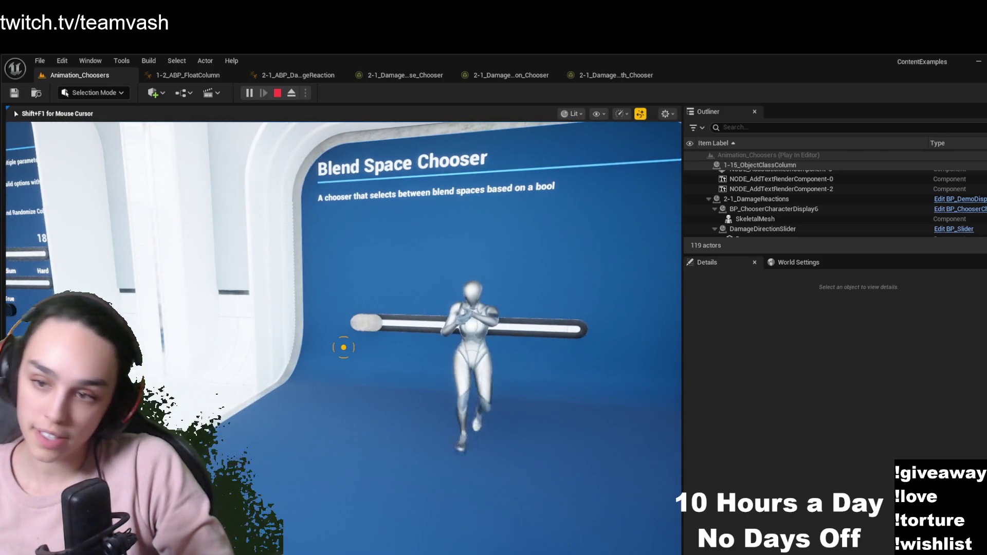
{"action": "key", "text": "d"}
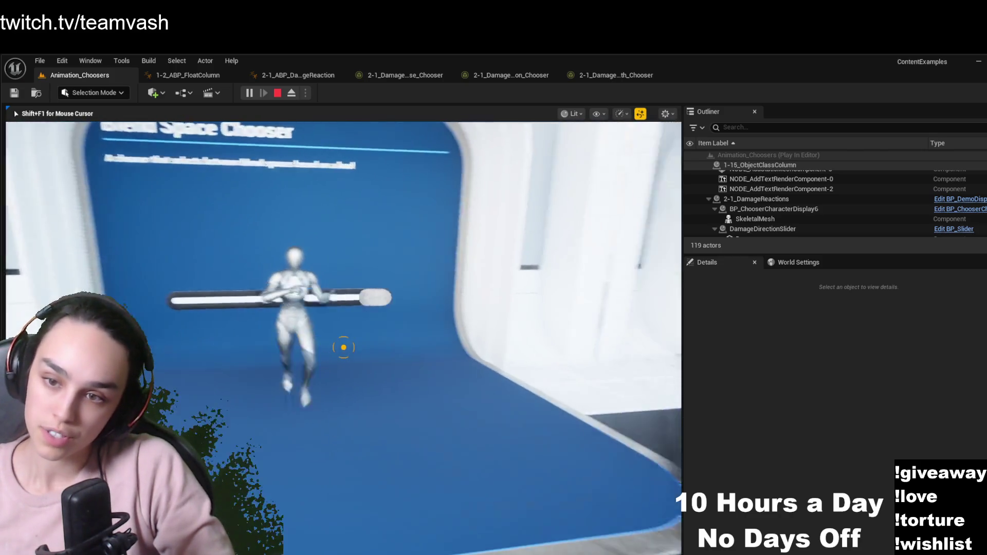
{"action": "key", "text": "a"}
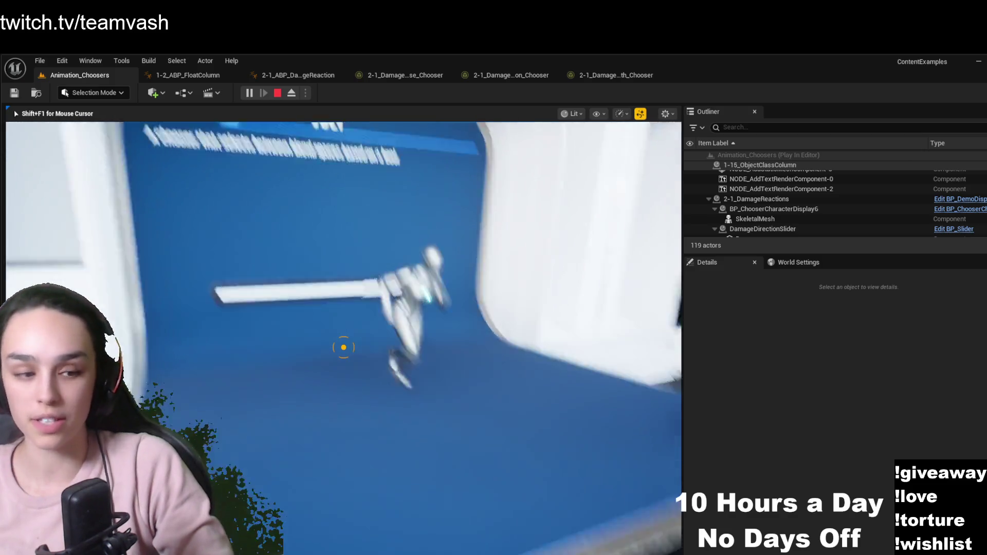
{"action": "key", "text": "F8"}
Select the display character and open its 2-2_ABP_BlendSpaceChooser animation blueprint
{"action": "left_click", "coordinate": [383, 304]}
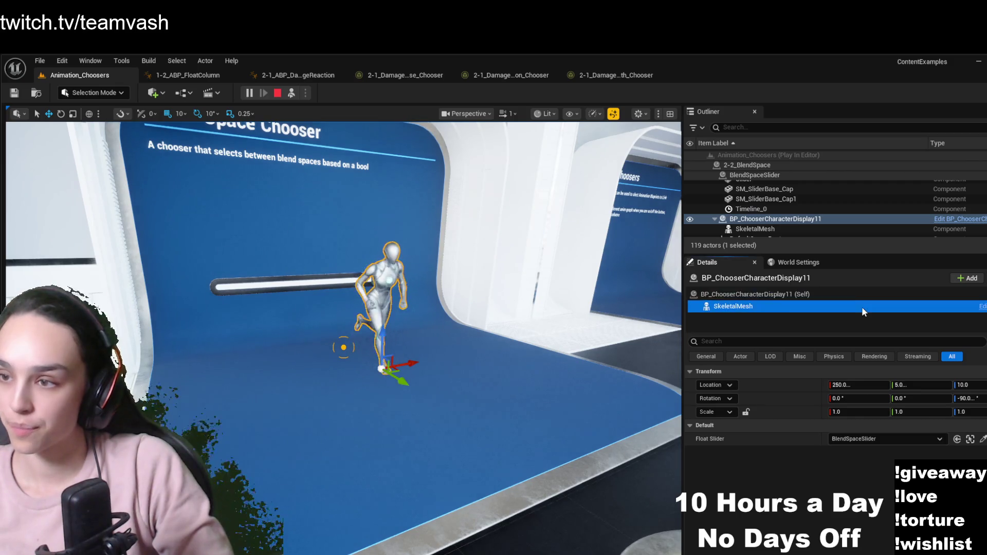
{"action": "left_click", "coordinate": [921, 428]}
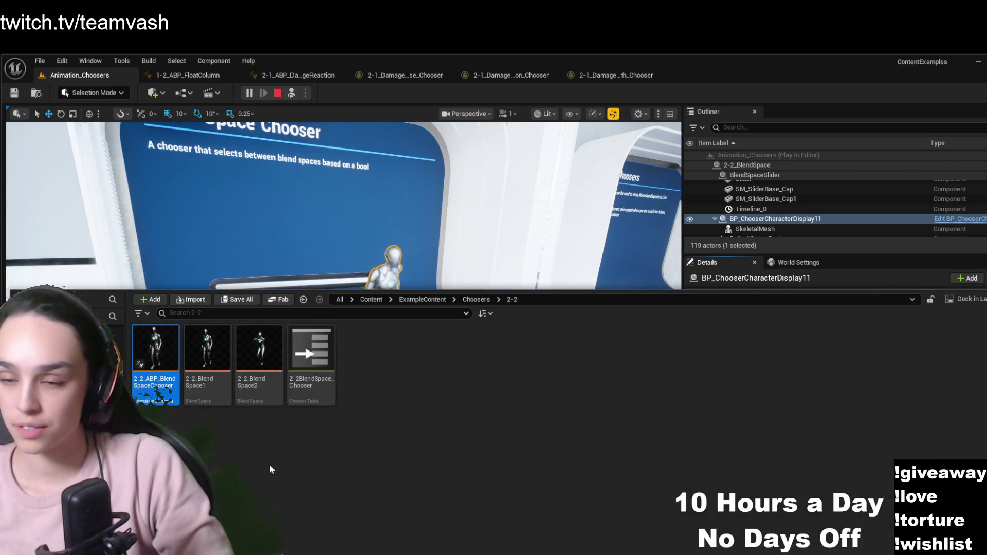
{"action": "double_click", "coordinate": [153, 355]}
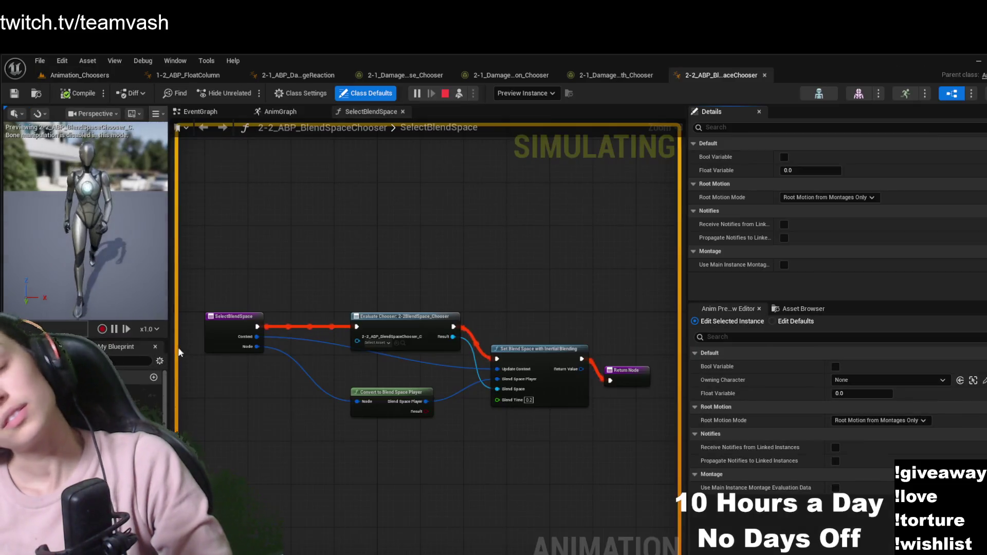
{"action": "scroll", "coordinate": [326, 292], "scroll_direction": "up", "scroll_amount": 2}
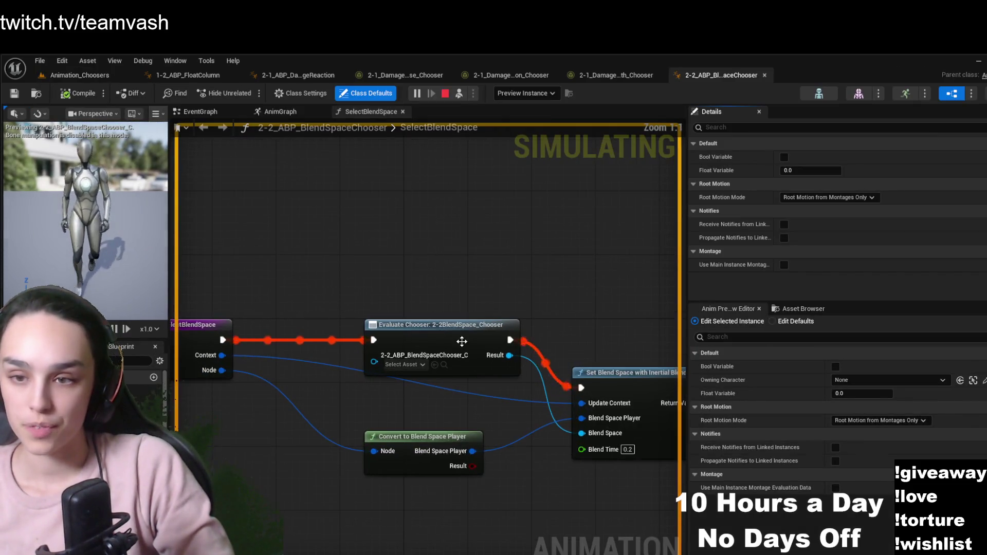
Find the Evaluate Chooser node's asset and open the 2-2BlendSpace_Chooser table
{"action": "left_click", "coordinate": [463, 343]}
{"action": "left_click", "coordinate": [829, 169]}
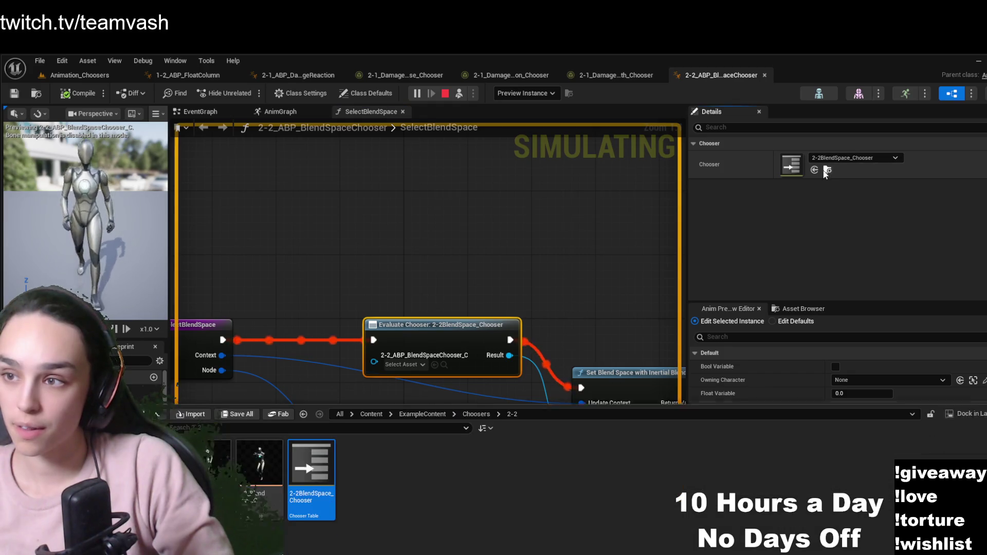
{"action": "double_click", "coordinate": [322, 461]}
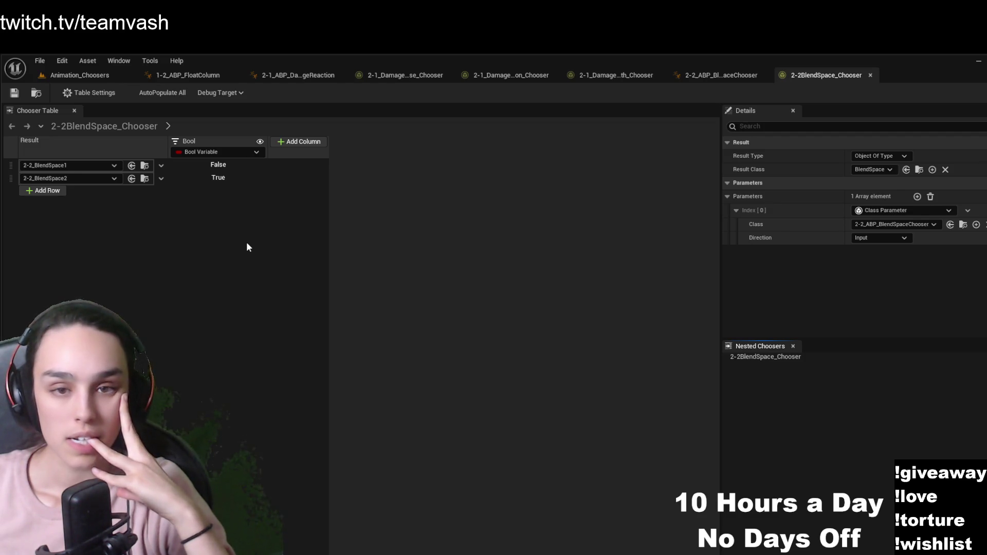
Inspect the False-case row and open its 2-2_BlendSpace1 blend space for preview
{"action": "left_click", "coordinate": [16, 165]}
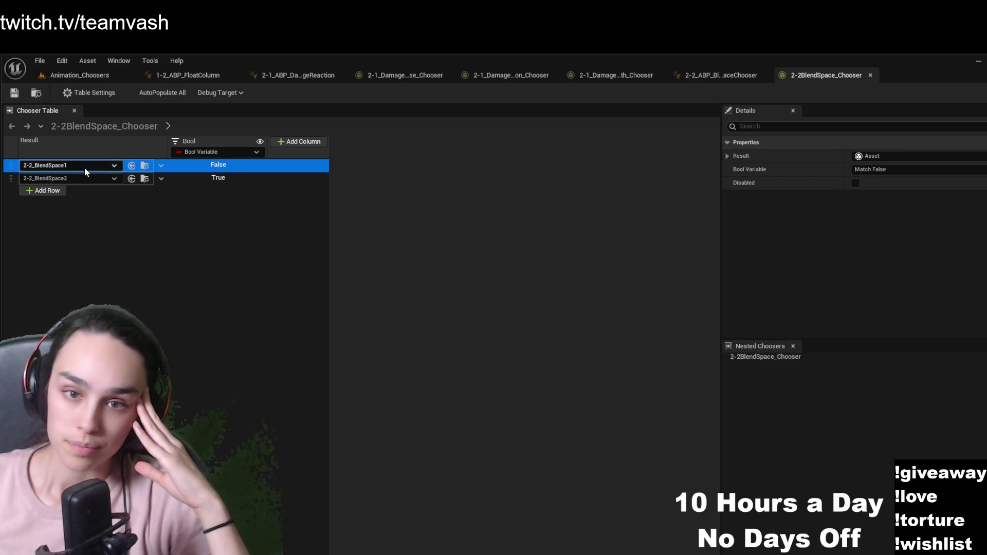
{"action": "left_click", "coordinate": [230, 226]}
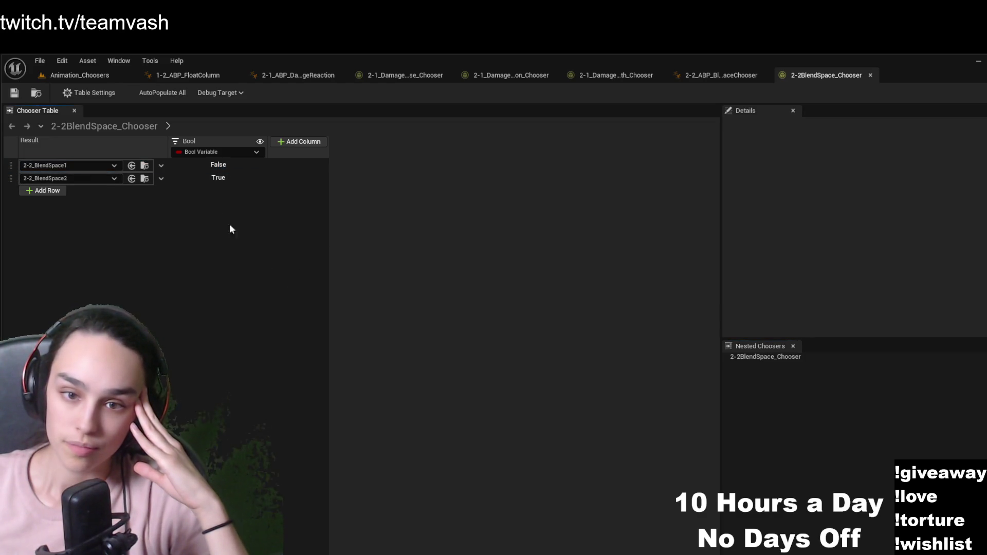
{"action": "left_click", "coordinate": [144, 165]}
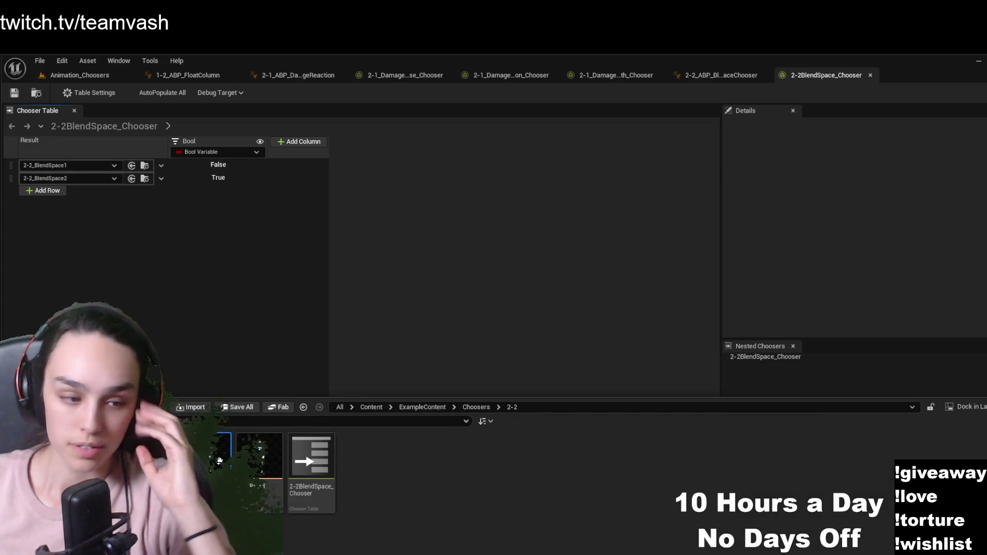
{"action": "double_click", "coordinate": [219, 461]}
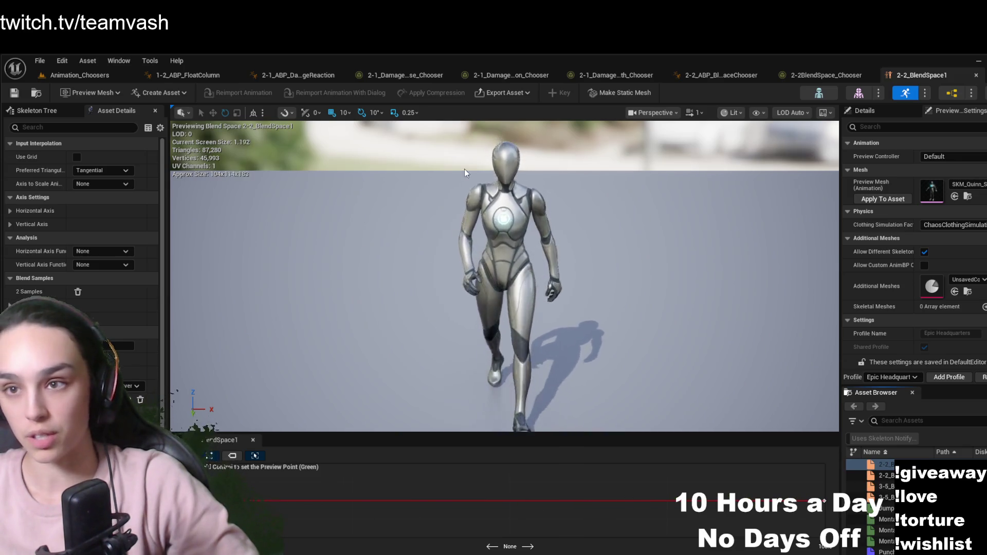
Preview 2-2_BlendSpace2, then return to the 2-2BlendSpace_Chooser table and the Animation_Choosers level
{"action": "key", "text": "ctrl+space"}
{"action": "double_click", "coordinate": [260, 417]}
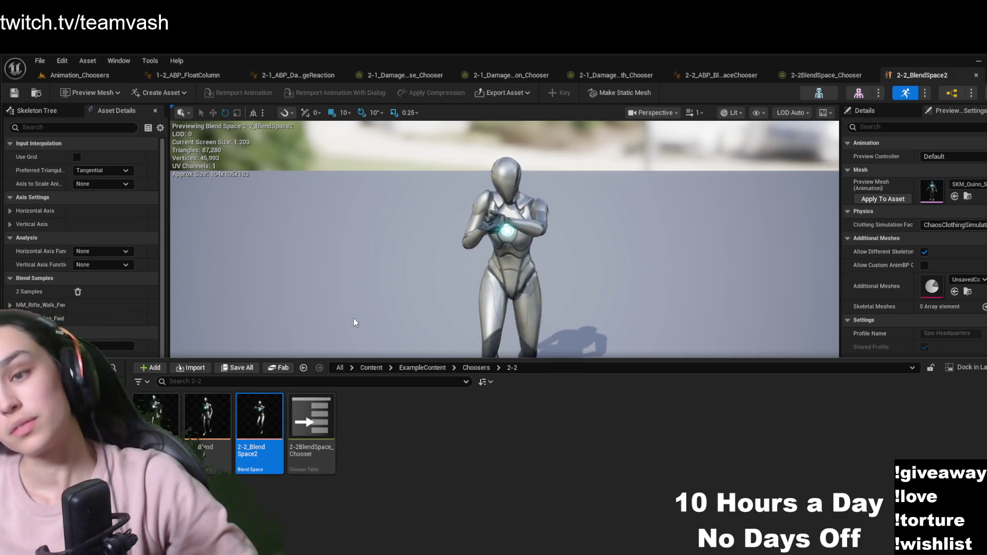
{"action": "left_click", "coordinate": [354, 323]}
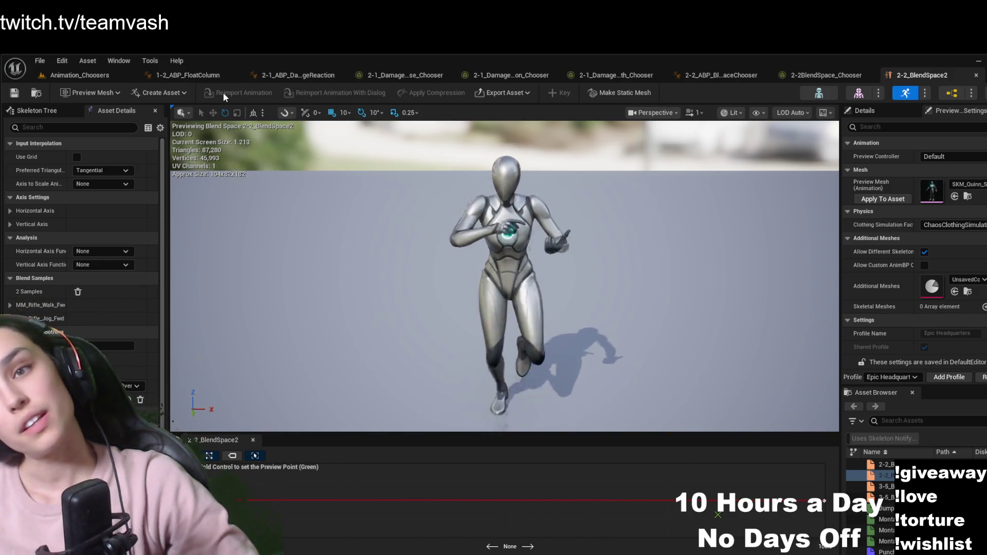
{"action": "left_click", "coordinate": [801, 77]}
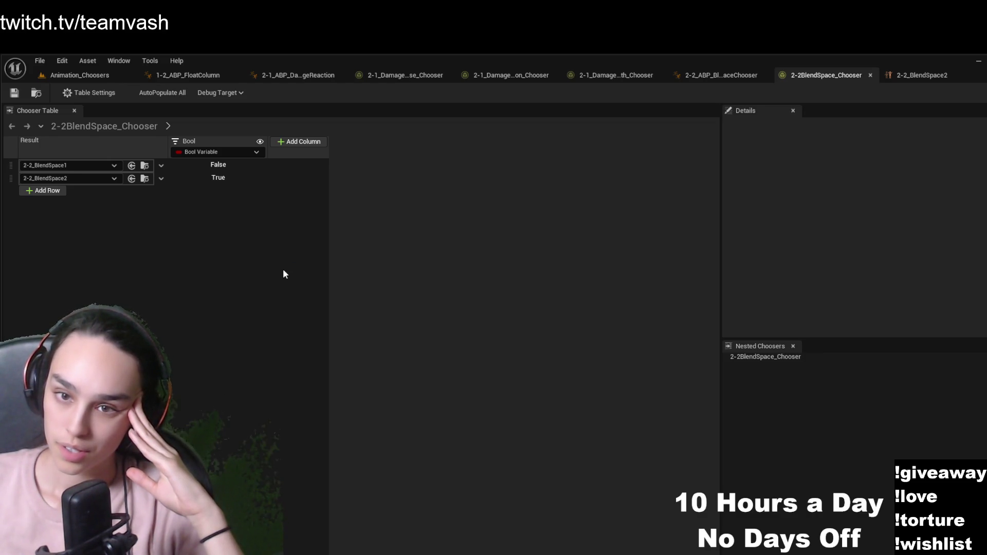
{"action": "left_click", "coordinate": [94, 74]}
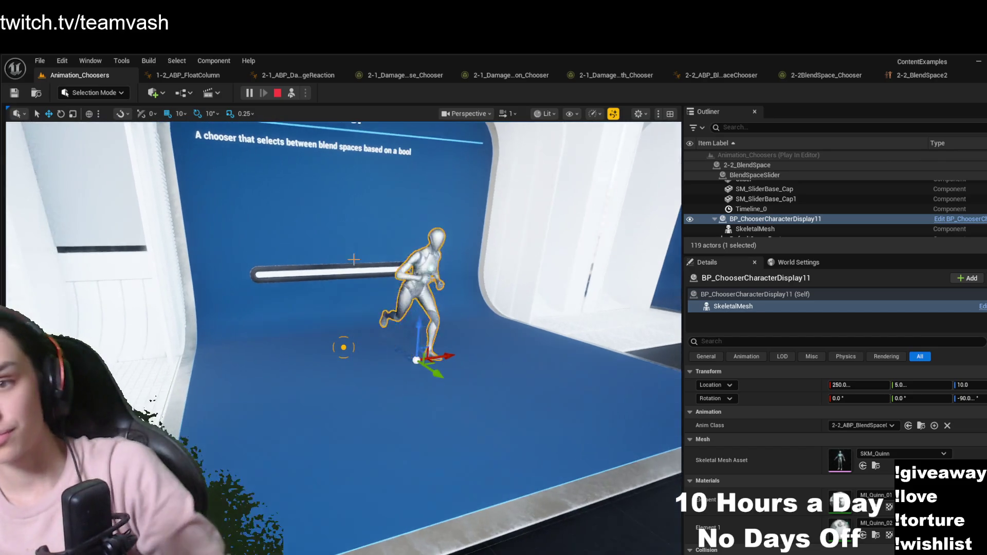
Possess the player, walk to the Blend Space Chooser, and flip its slider to switch blend spaces
{"action": "left_click", "coordinate": [292, 93]}
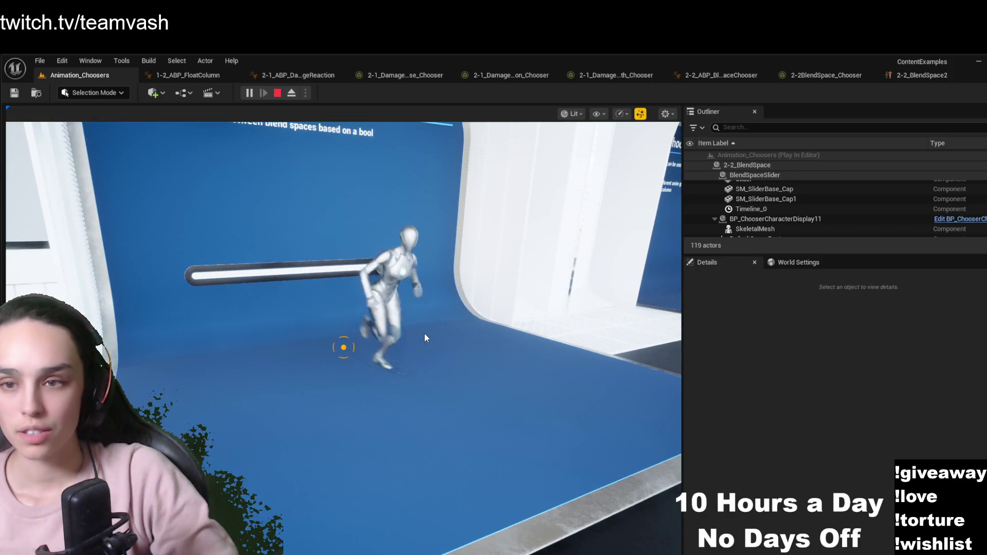
{"action": "left_click", "coordinate": [424, 333]}
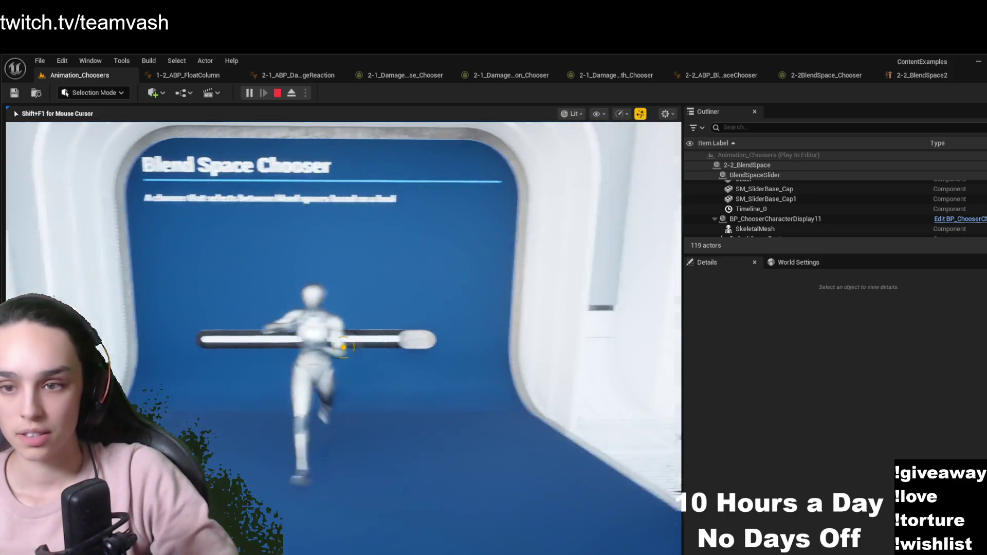
{"action": "key", "text": "a"}
{"action": "key", "text": "a"}
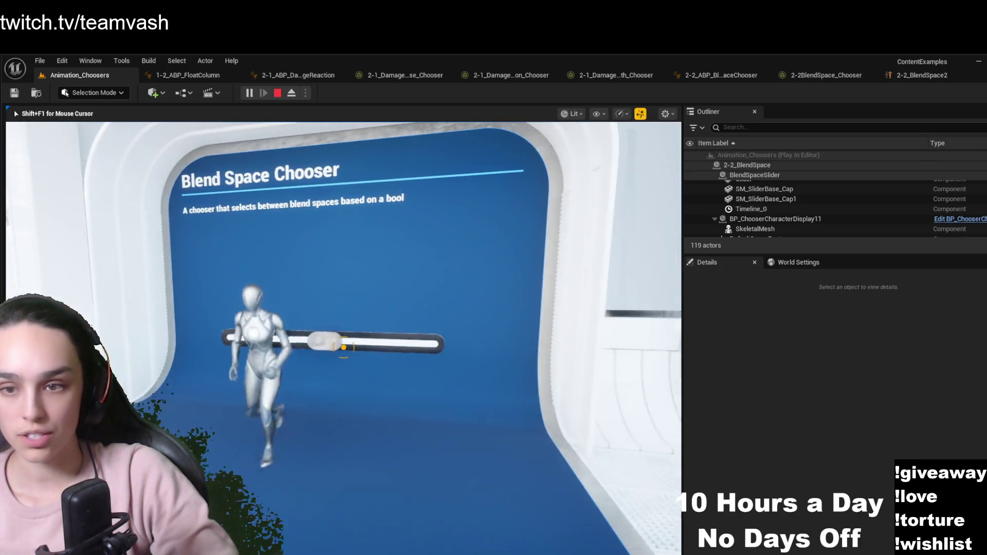
{"action": "key", "text": "d"}
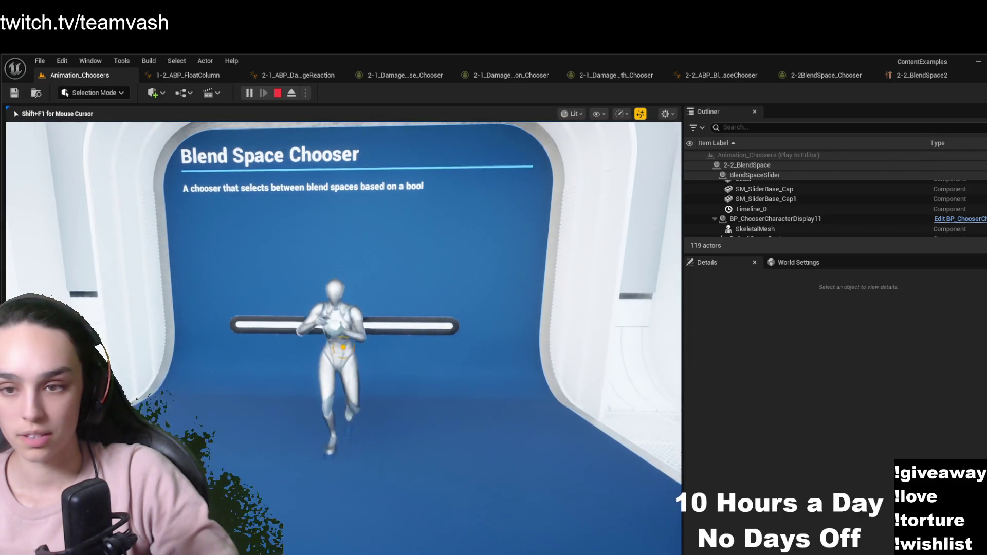
{"action": "key", "text": "a"}
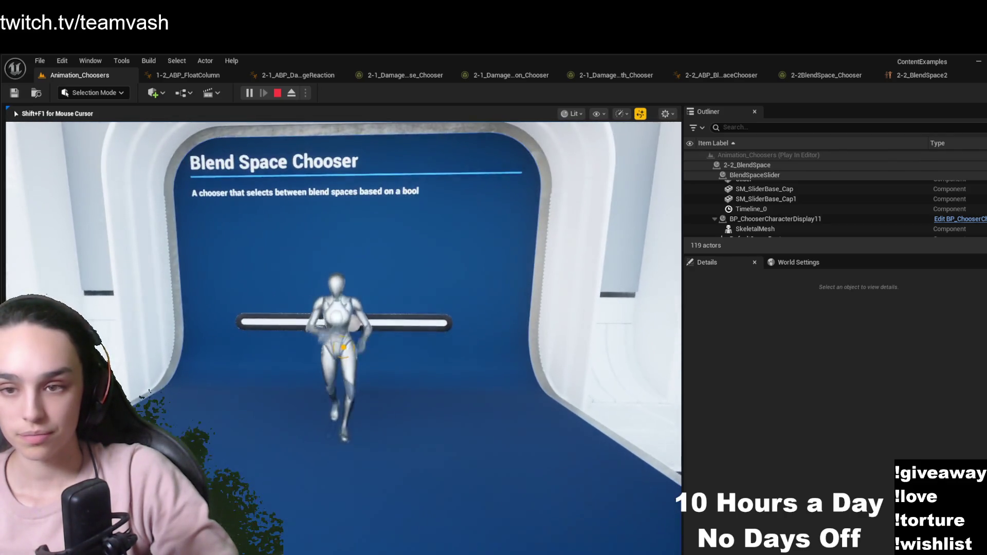
{"action": "key", "text": "d"}
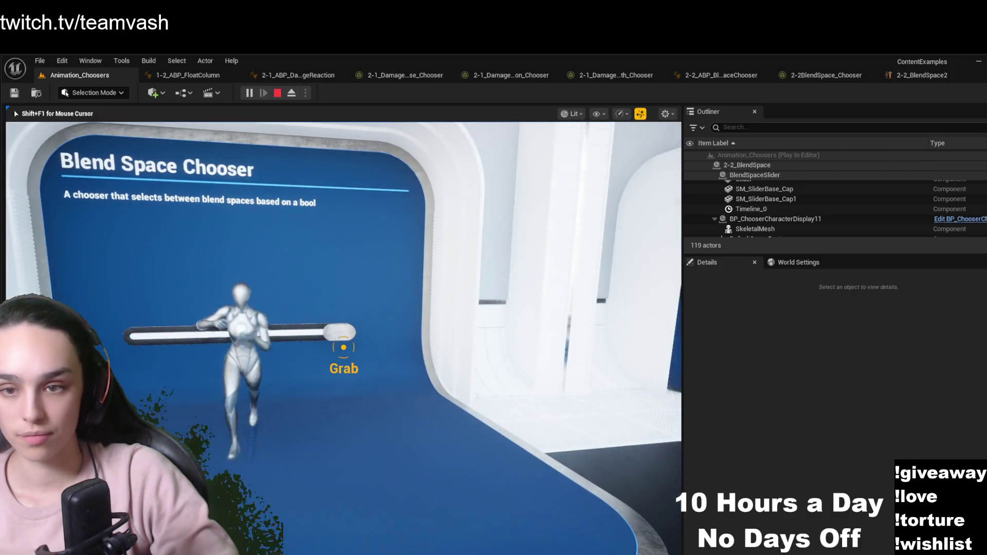
{"action": "left_click", "coordinate": [343, 347]}
{"action": "key", "text": "s"}
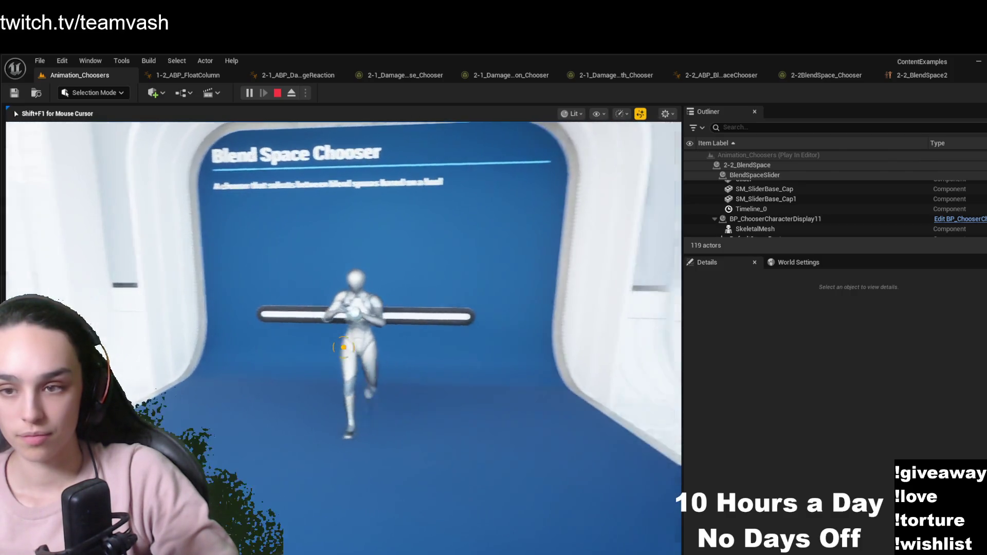
Walk down the hallway to the Anim Class Choosers booth
{"action": "key", "text": "a"}
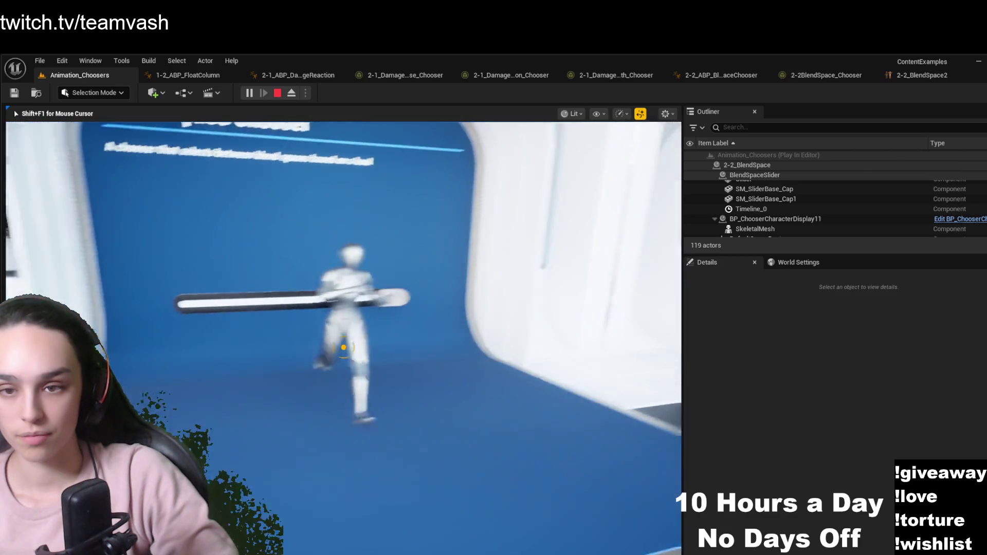
{"action": "key", "text": "s"}
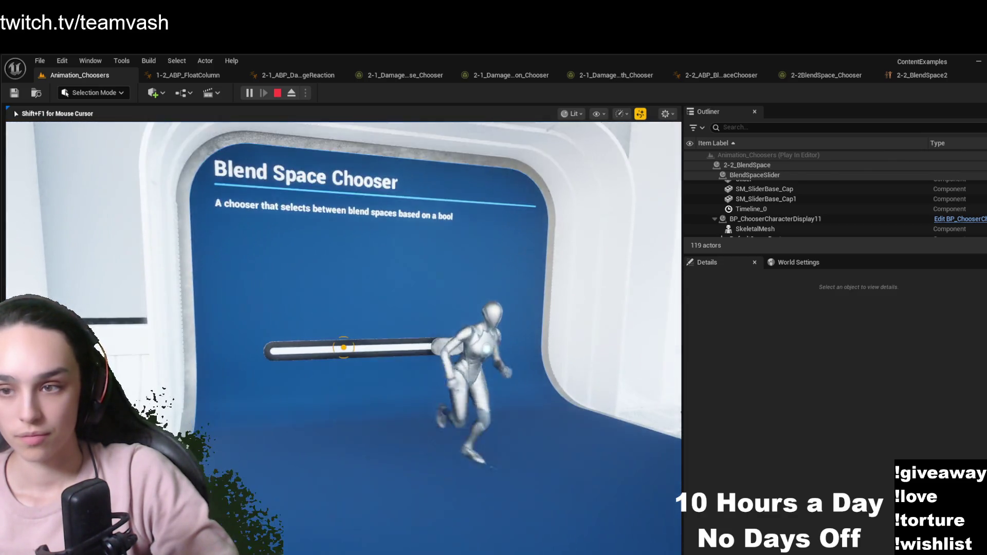
{"action": "key", "text": "w"}
{"action": "key", "text": "w"}
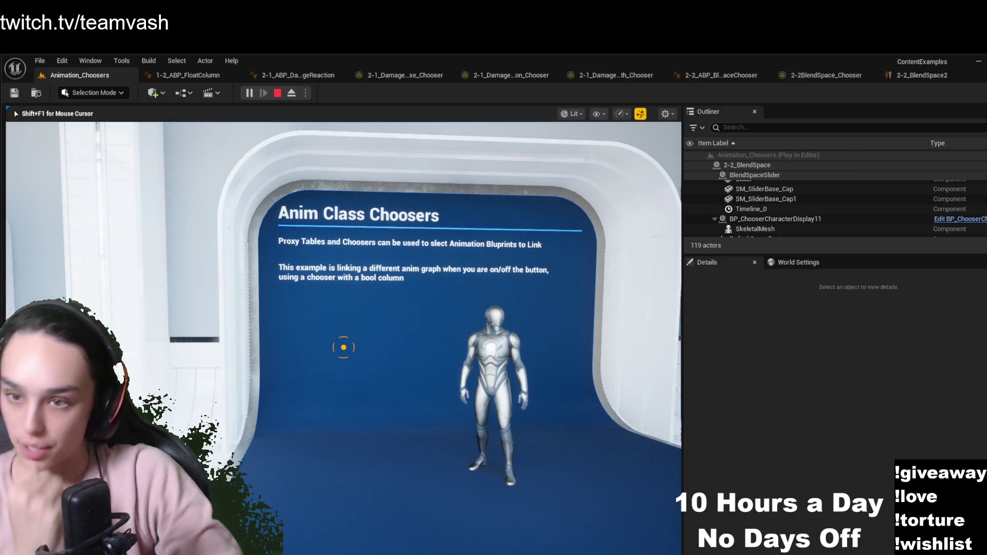
Glance back at the Blend Space Chooser, face Anim Class Choosers, and bring up the 2-3 folder assets
{"action": "key", "text": "s"}
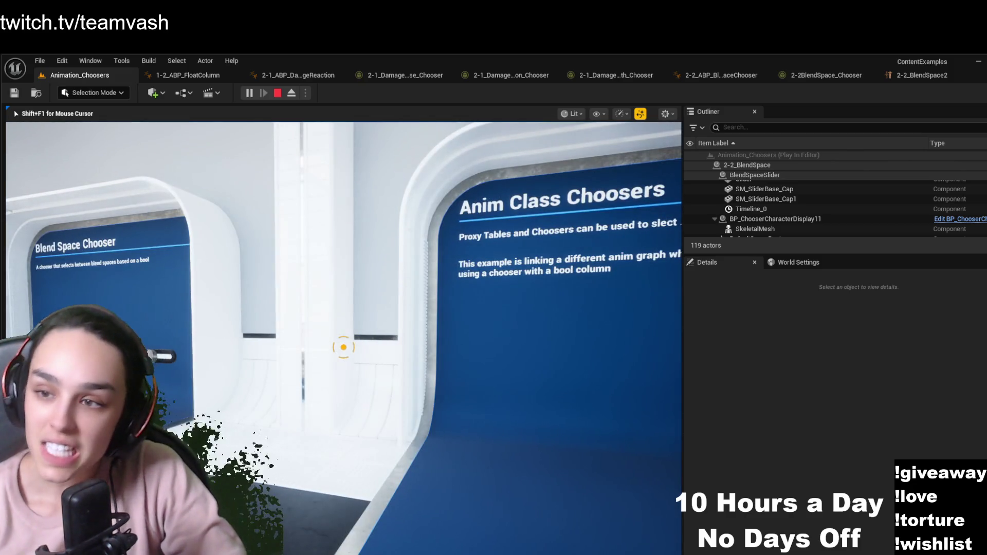
{"action": "key", "text": "w"}
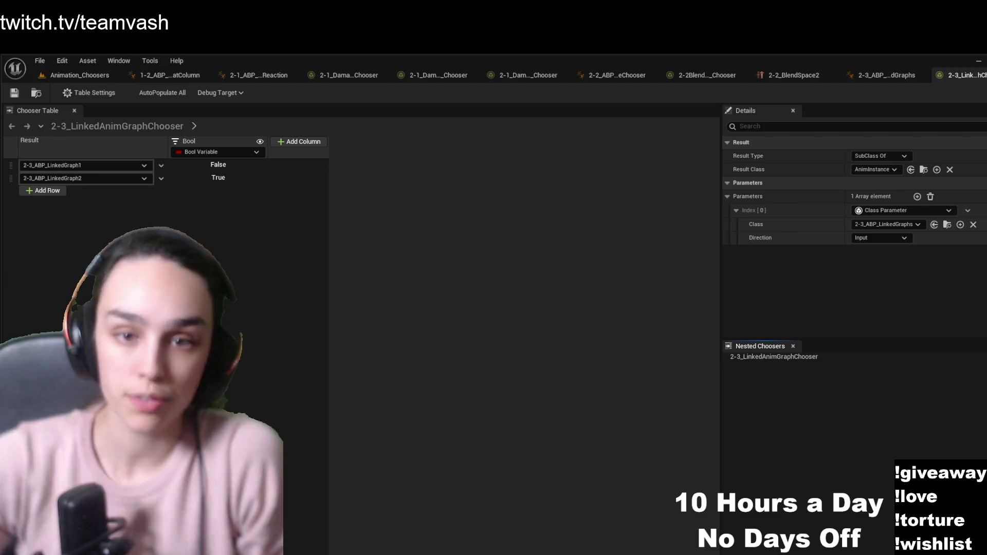
{"action": "key", "text": "ctrl+space"}
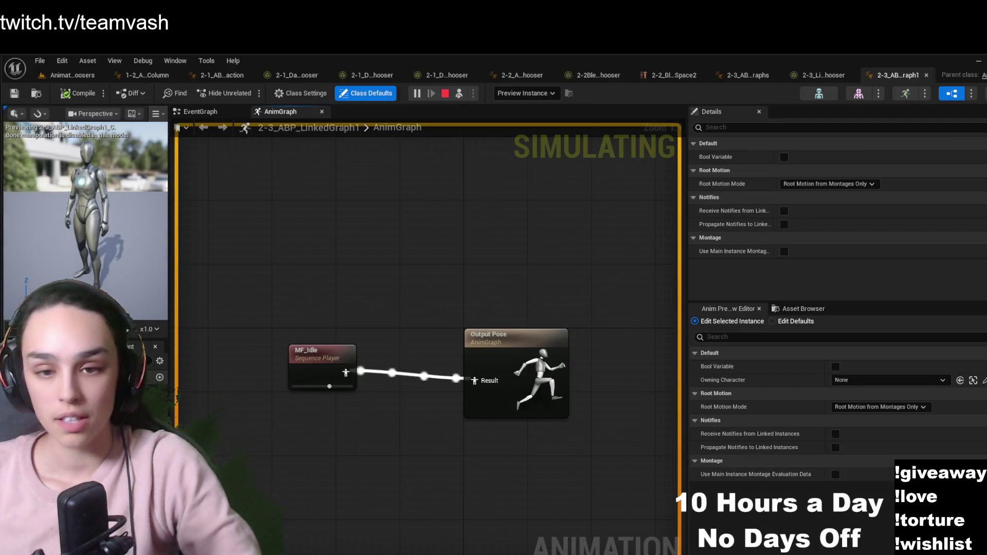
Open 2-3_ABP_LinkedGraph2 from the 2-3 folder to inspect its AnimGraph
{"action": "key", "text": "ctrl+space"}
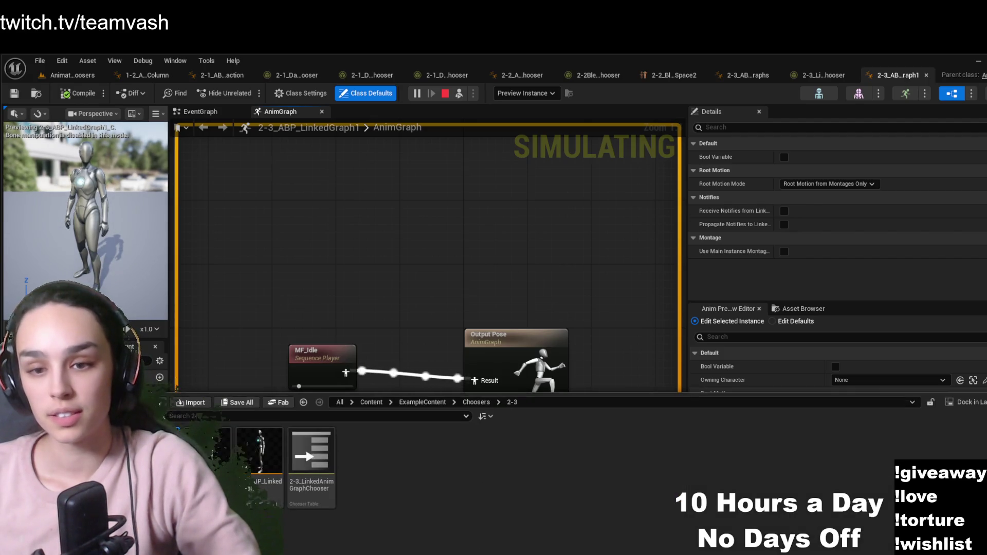
{"action": "double_click", "coordinate": [208, 453]}
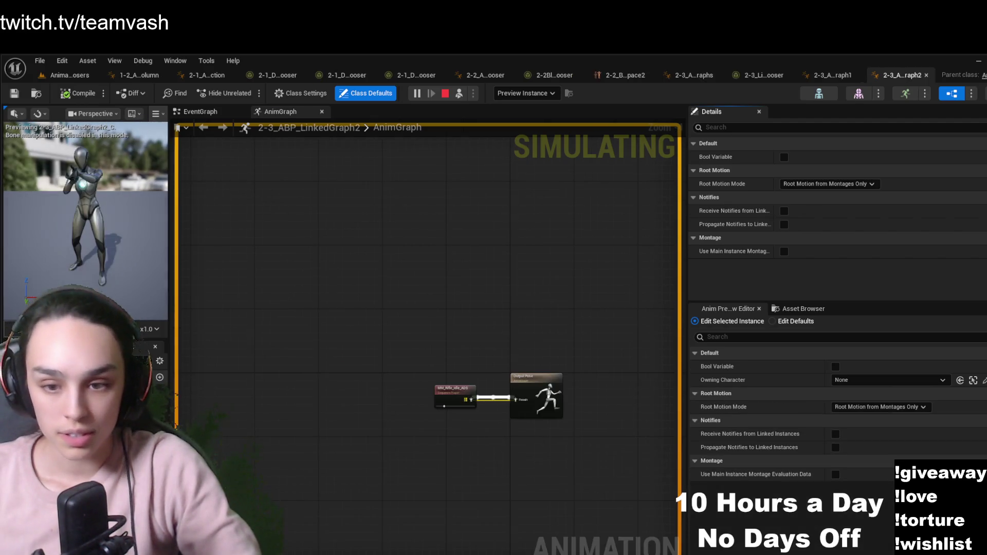
Return to the Animation_Choosers level, possess the player, and head toward the Proxy Tables display
{"action": "left_click", "coordinate": [79, 75]}
{"action": "left_click_drag", "start_coordinate": [395, 377], "coordinate": [382, 394]}
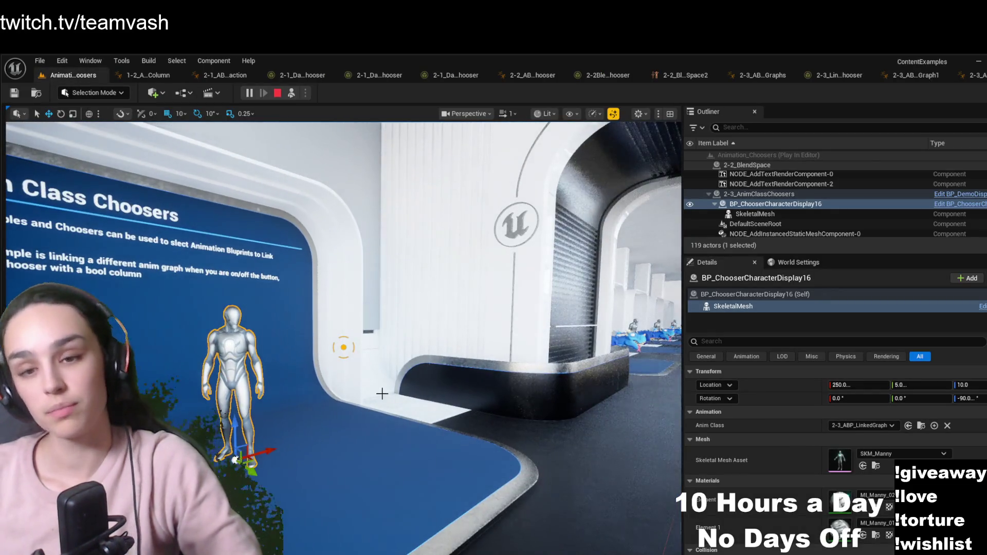
{"action": "left_click_drag", "start_coordinate": [451, 366], "coordinate": [416, 218]}
{"action": "left_click", "coordinate": [292, 93]}
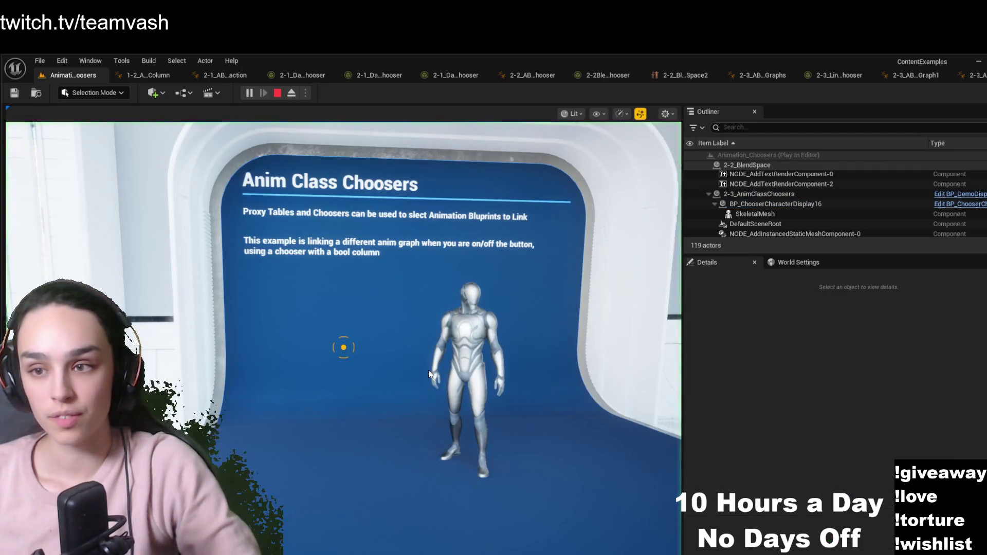
{"action": "key", "text": "w"}
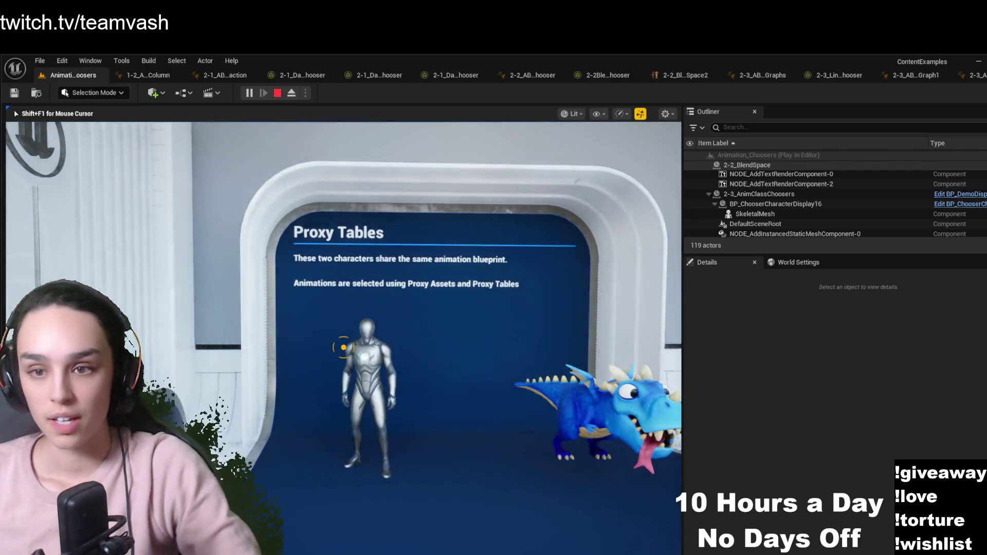
View the Proxy Tables mannequin and dragon up close, then release player control with Shift+F1
{"action": "key", "text": "s"}
{"action": "key", "text": "w"}
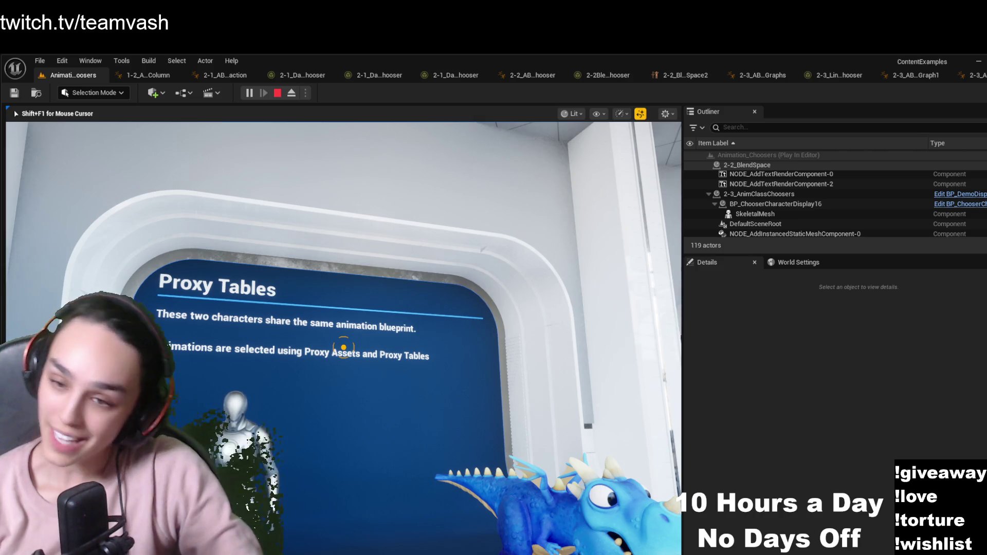
{"action": "key", "text": "w"}
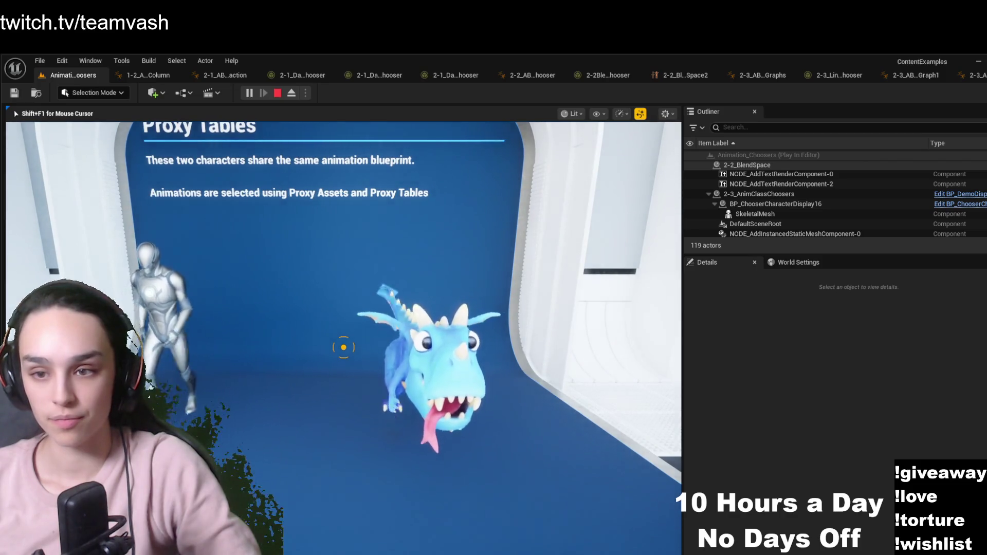
{"action": "key", "text": "s"}
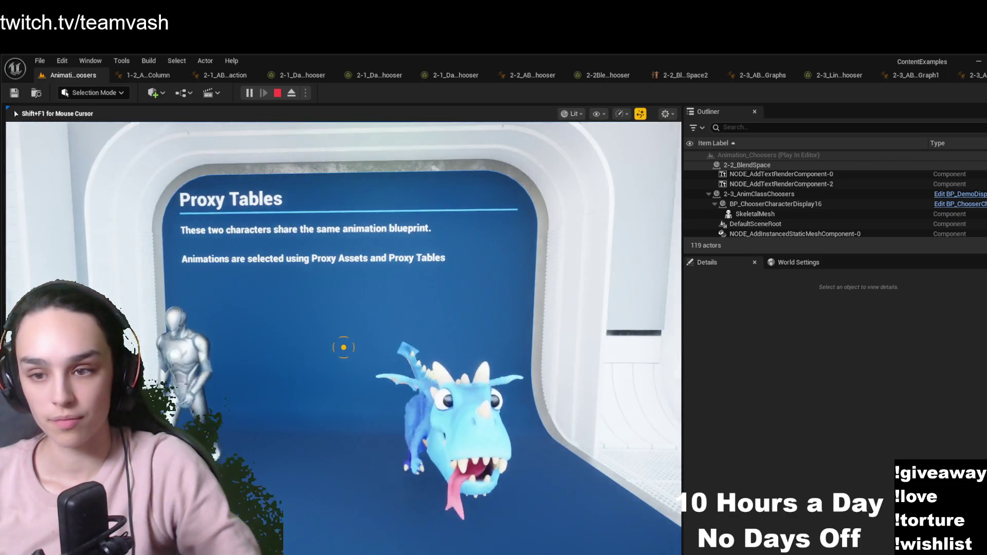
{"action": "key", "text": "s"}
{"action": "key", "text": "d"}
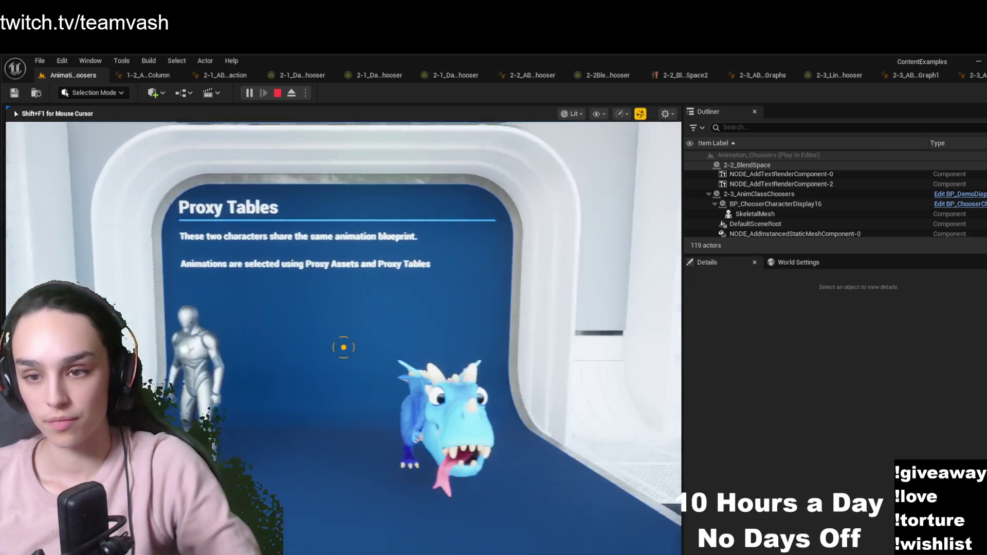
{"action": "key", "text": "a"}
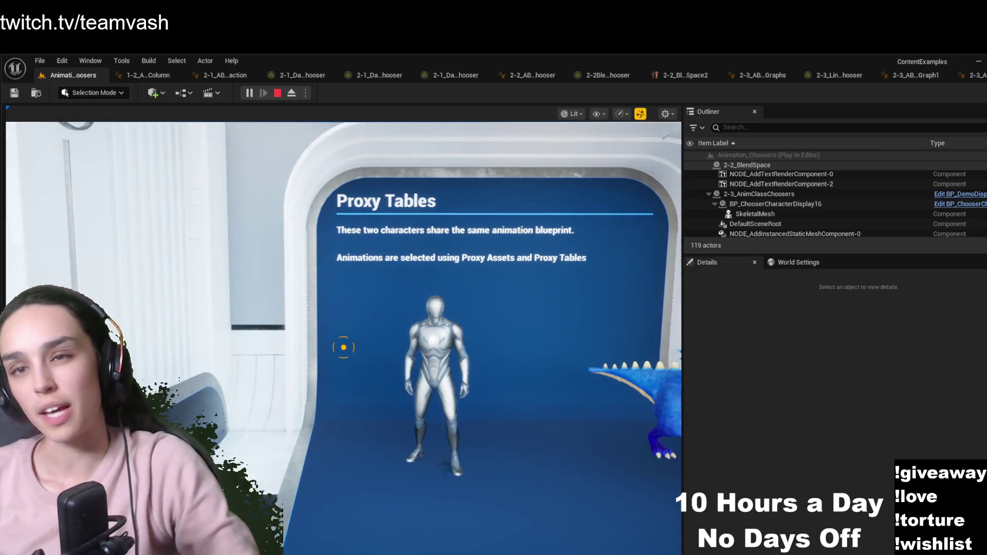
{"action": "key", "text": "shift+F1"}
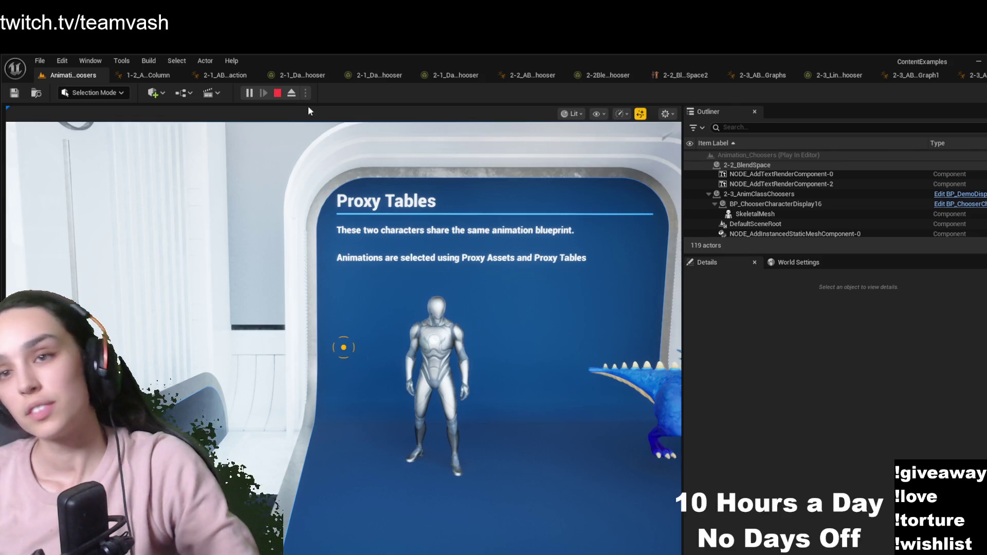
{"action": "left_click", "coordinate": [290, 94]}
Open the mannequin's 3-1_ABP_ProxyTables animation blueprint from its SkeletalMesh Anim Class
{"action": "left_click", "coordinate": [421, 371]}
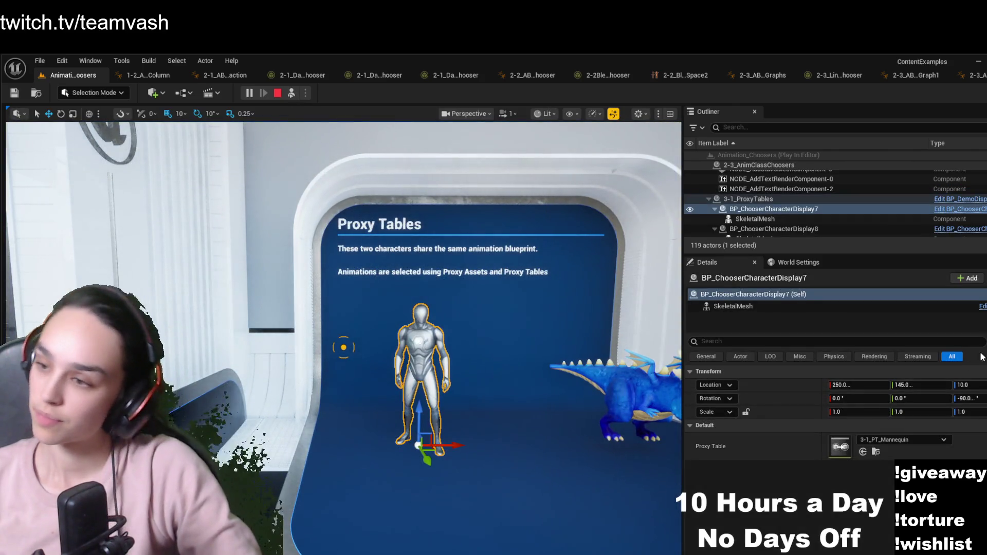
{"action": "left_click", "coordinate": [782, 306]}
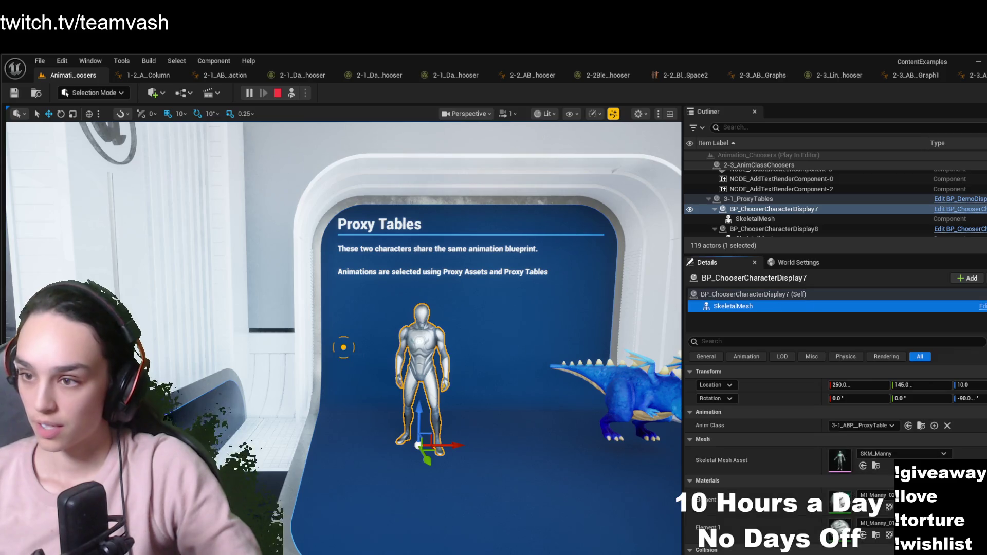
{"action": "left_click", "coordinate": [922, 426]}
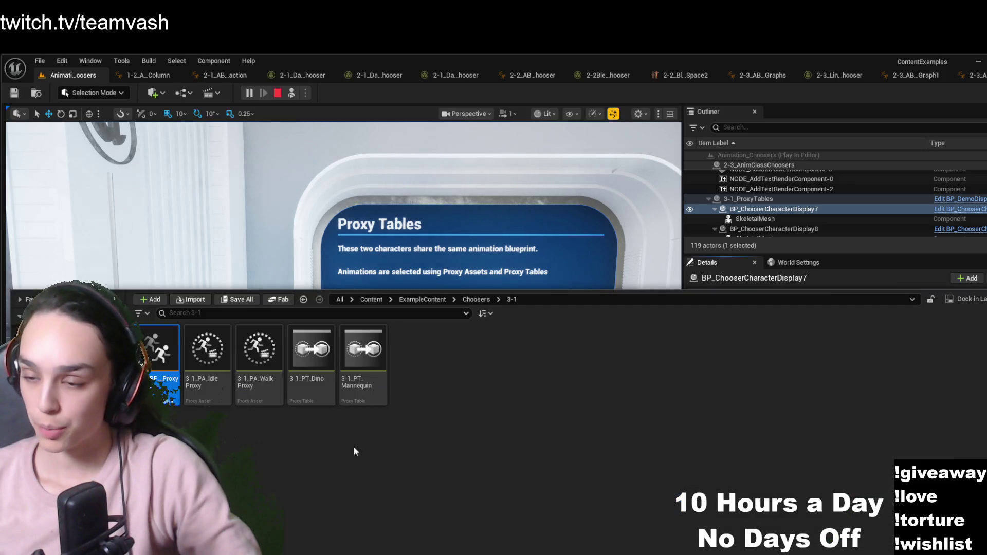
{"action": "double_click", "coordinate": [165, 336]}
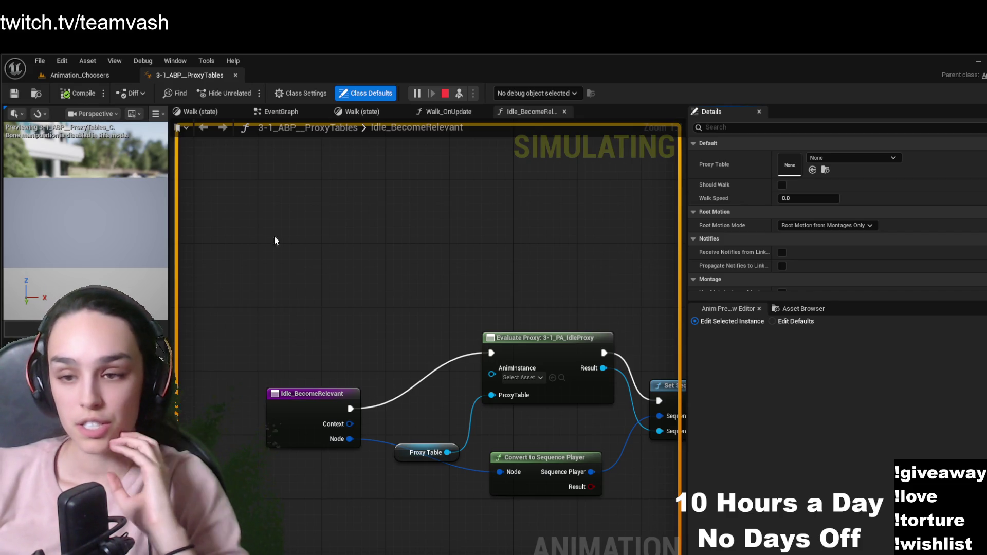
Open 3-1_PA_IdleProxy, the asset evaluated by the Evaluate Proxy node in Idle_BecomeRelevant
{"action": "left_click_drag", "start_coordinate": [271, 225], "coordinate": [315, 185]}
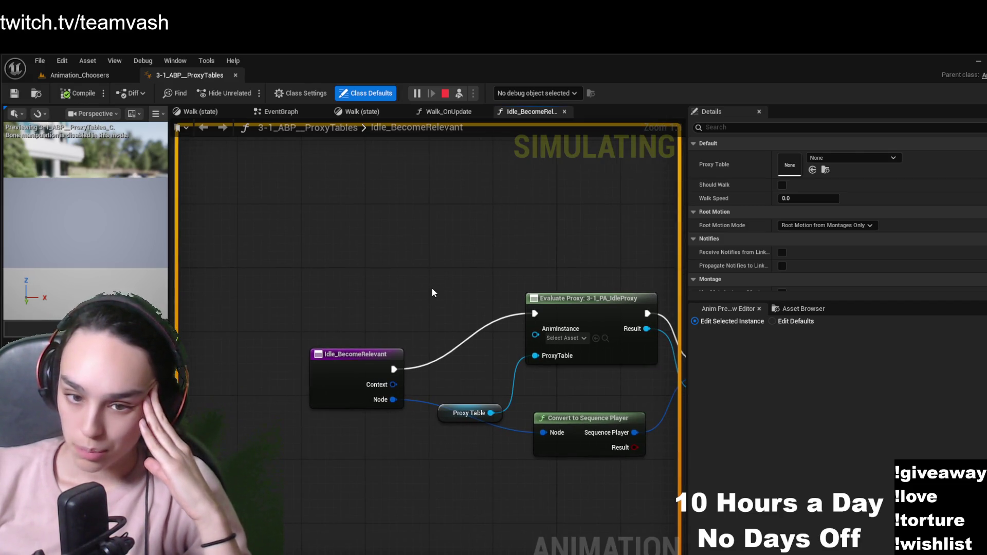
{"action": "left_click_drag", "start_coordinate": [363, 287], "coordinate": [201, 292]}
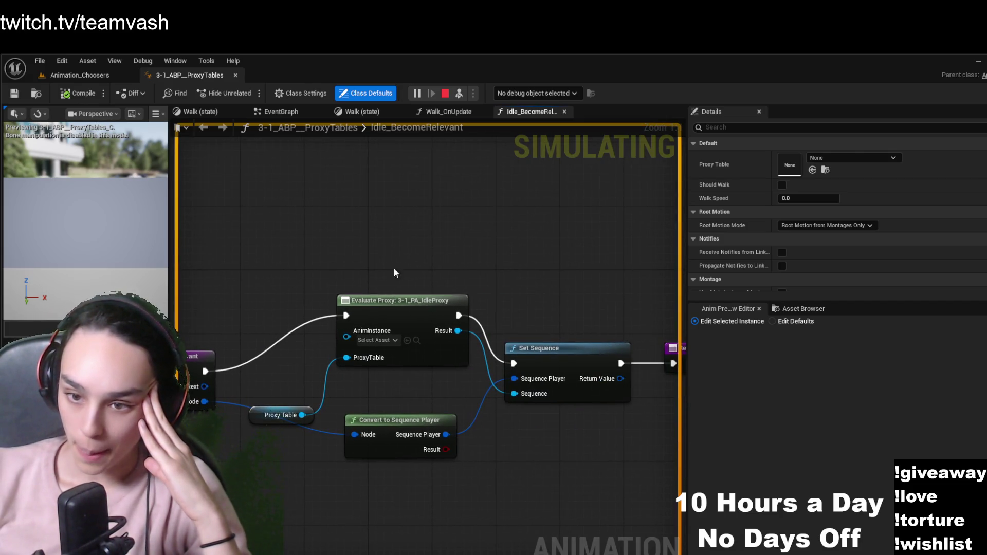
{"action": "left_click_drag", "start_coordinate": [394, 309], "coordinate": [449, 307]}
{"action": "left_click", "coordinate": [446, 312]}
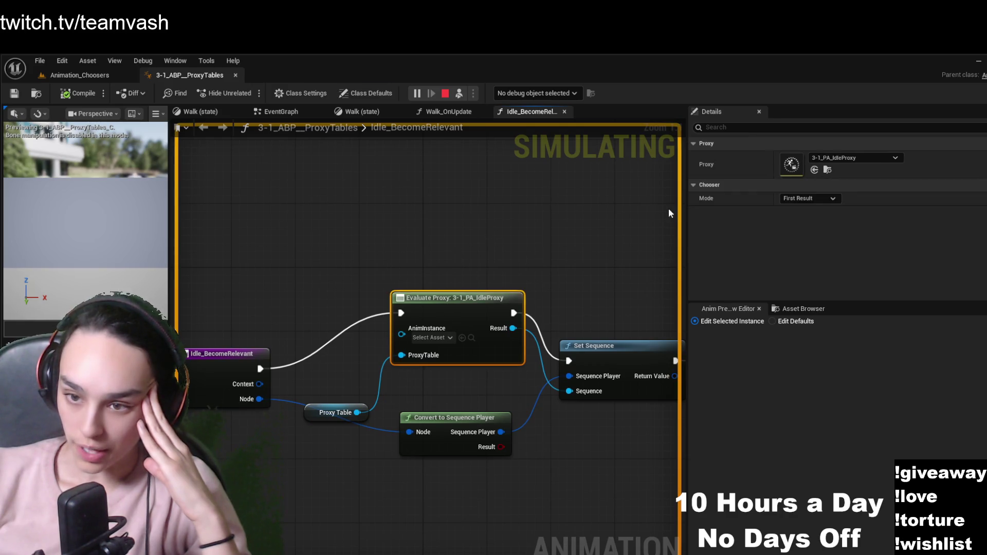
{"action": "left_click", "coordinate": [826, 171]}
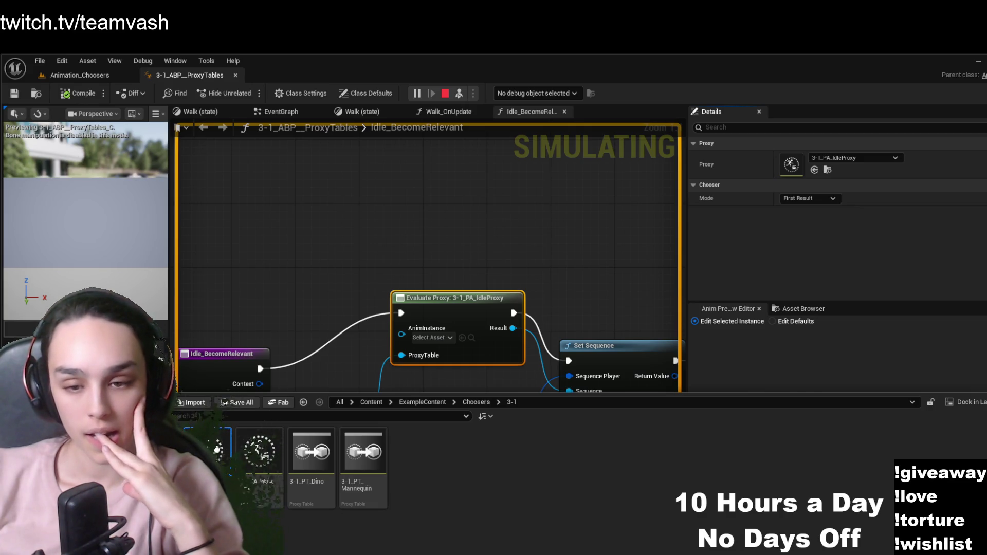
{"action": "double_click", "coordinate": [218, 455]}
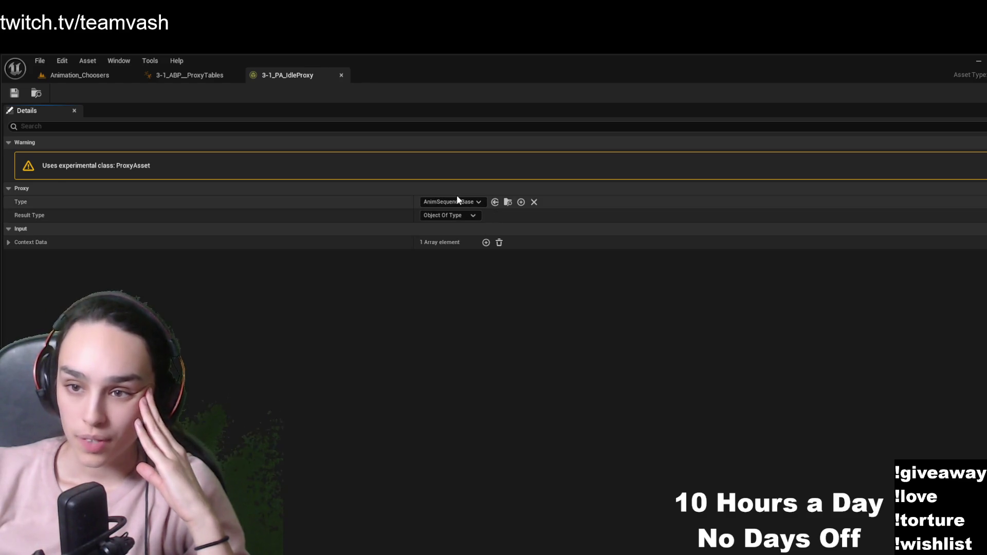
Inspect the idle proxy's Context Data class and direction, then reopen 3-1_PA_IdleProxy
{"action": "left_click", "coordinate": [9, 243]}
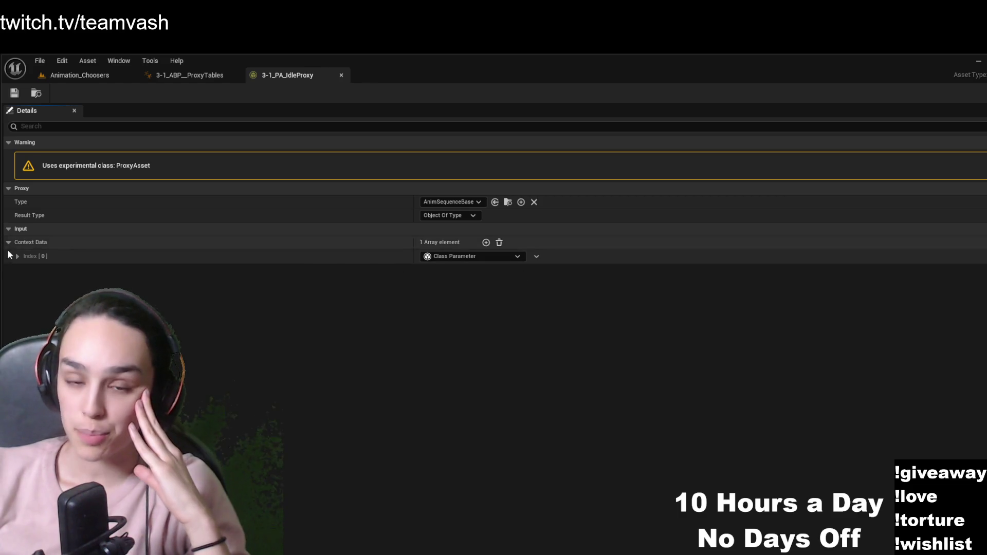
{"action": "left_click", "coordinate": [17, 256]}
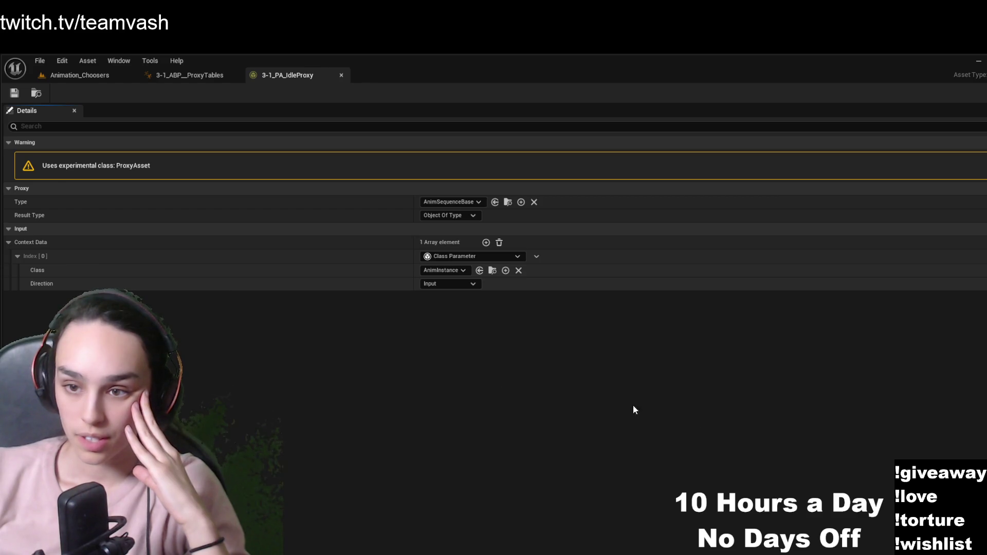
{"action": "left_click", "coordinate": [189, 75]}
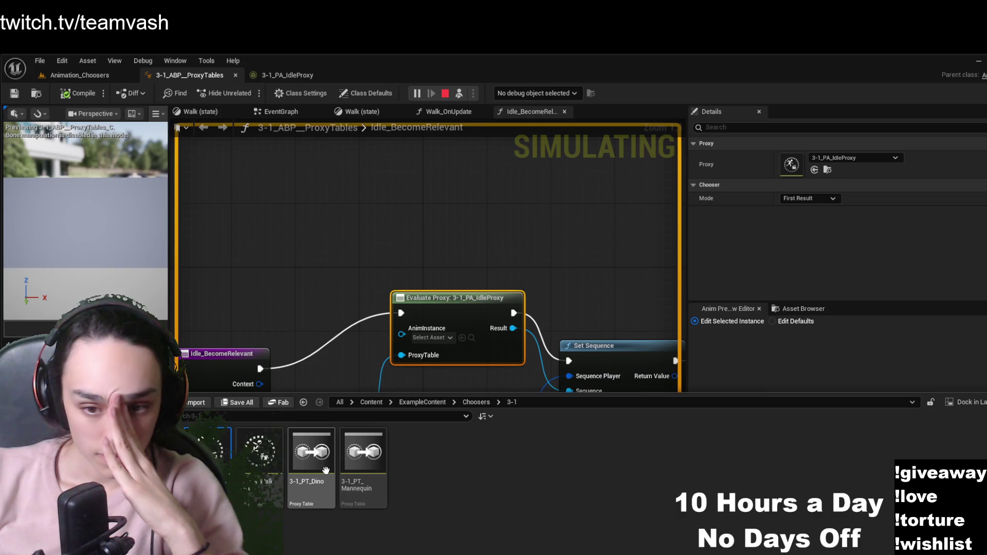
{"action": "double_click", "coordinate": [260, 453]}
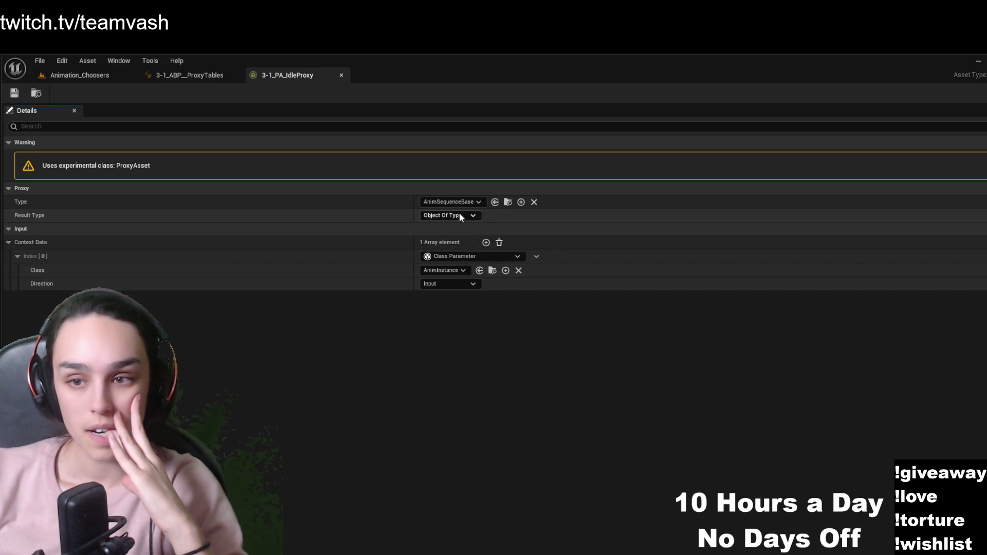
Open 3-1_PA_WalkProxy to check its Context Data, then open the 3-1_PT_Dino proxy table
{"action": "key", "text": "ctrl+space"}
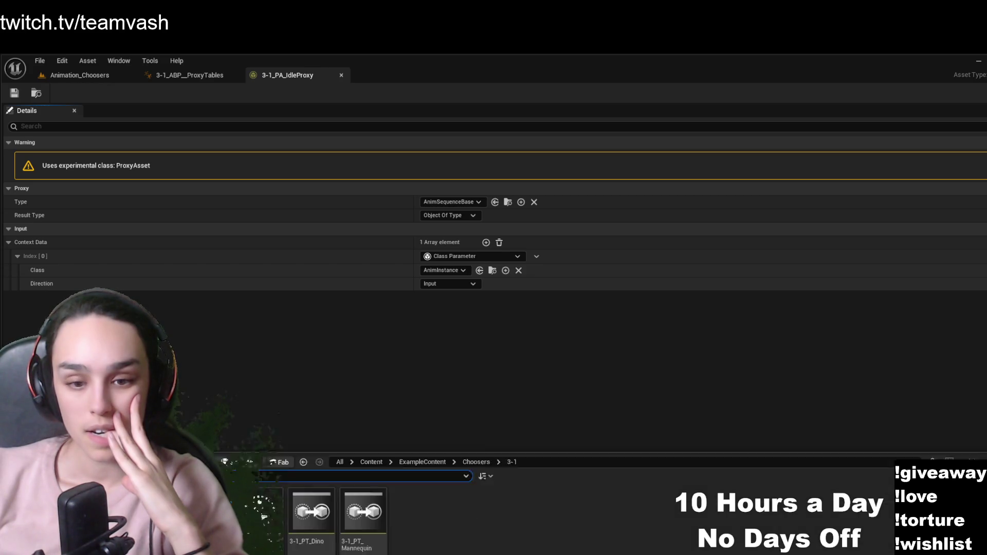
{"action": "double_click", "coordinate": [266, 453]}
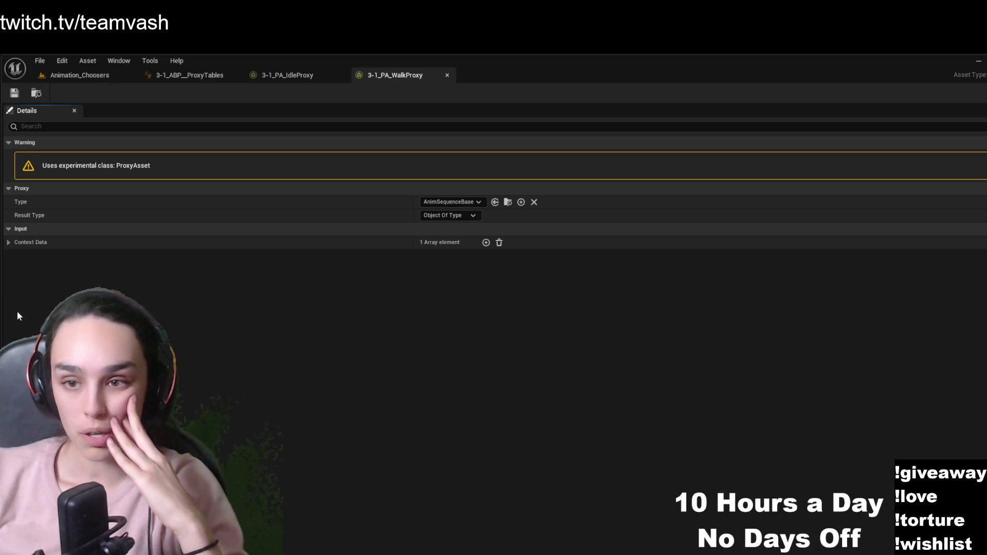
{"action": "left_click", "coordinate": [9, 242]}
{"action": "left_click", "coordinate": [17, 257]}
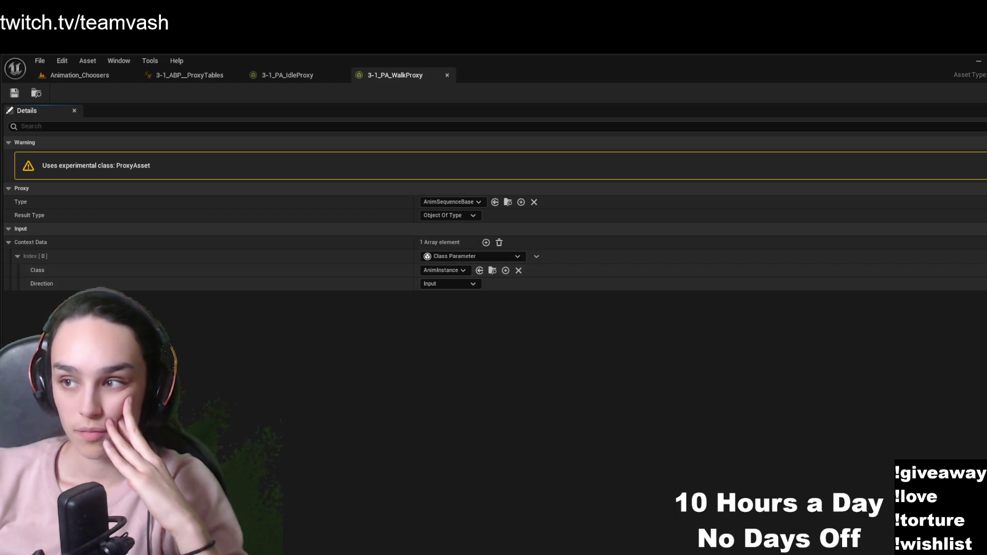
{"action": "key", "text": "ctrl+space"}
{"action": "double_click", "coordinate": [322, 447]}
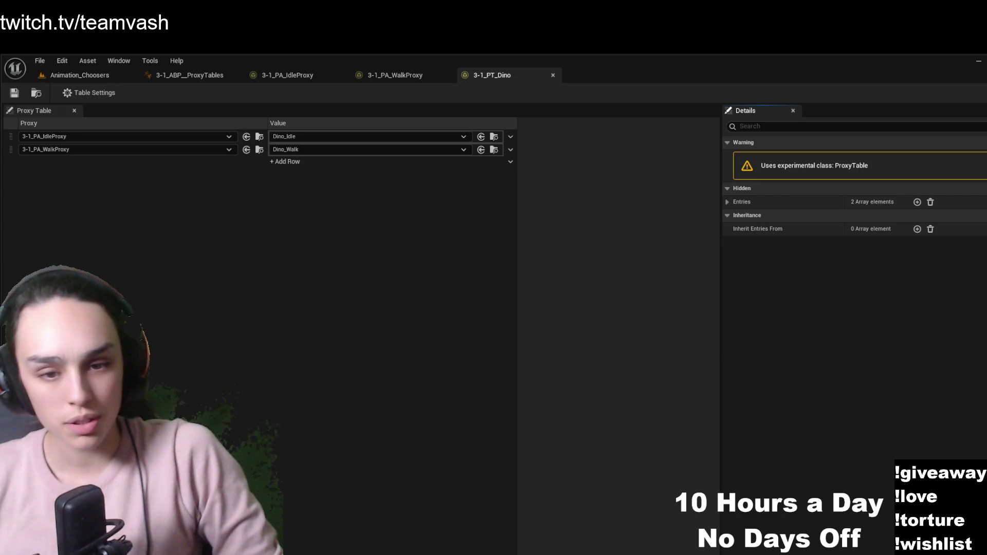
Expand the Dino table's Entries to see each proxy's key and value
{"action": "key", "text": "ctrl+space"}
{"action": "key", "text": "ctrl+space"}
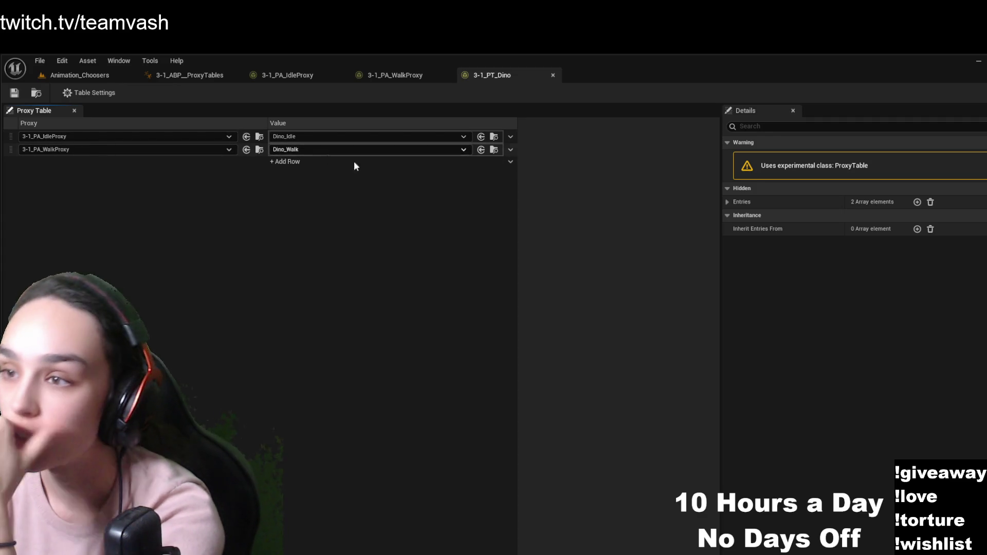
{"action": "left_click", "coordinate": [728, 201]}
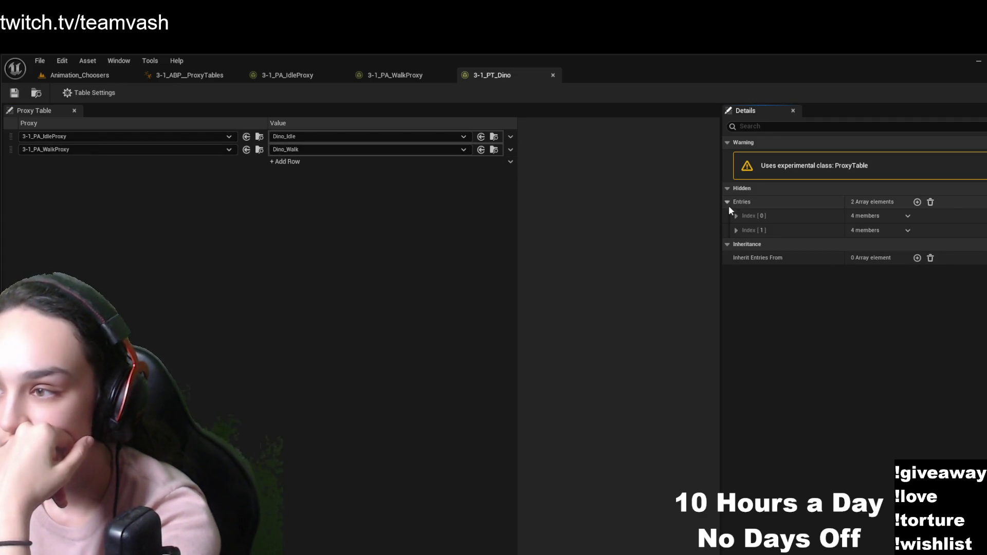
{"action": "left_click", "coordinate": [736, 219]}
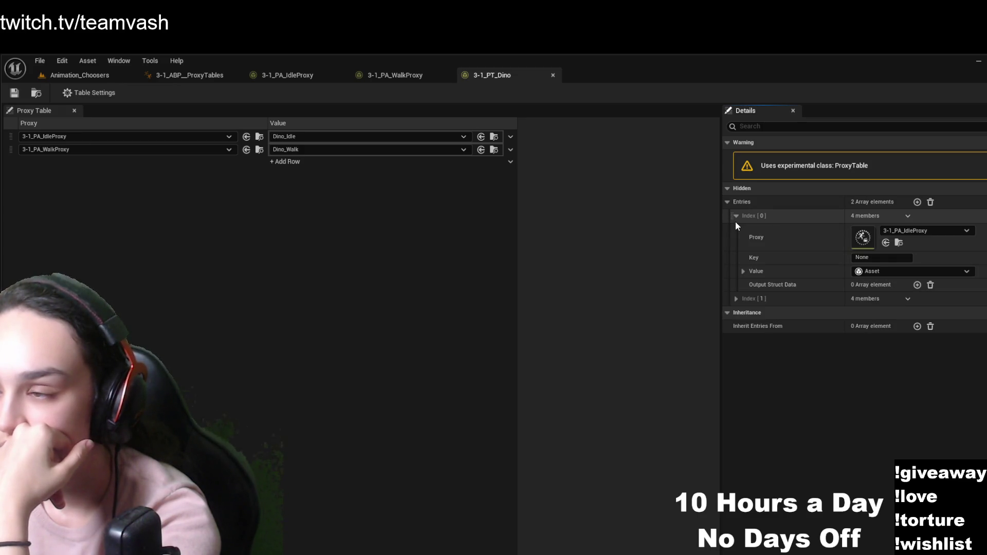
{"action": "left_click", "coordinate": [736, 299]}
{"action": "left_click", "coordinate": [737, 298]}
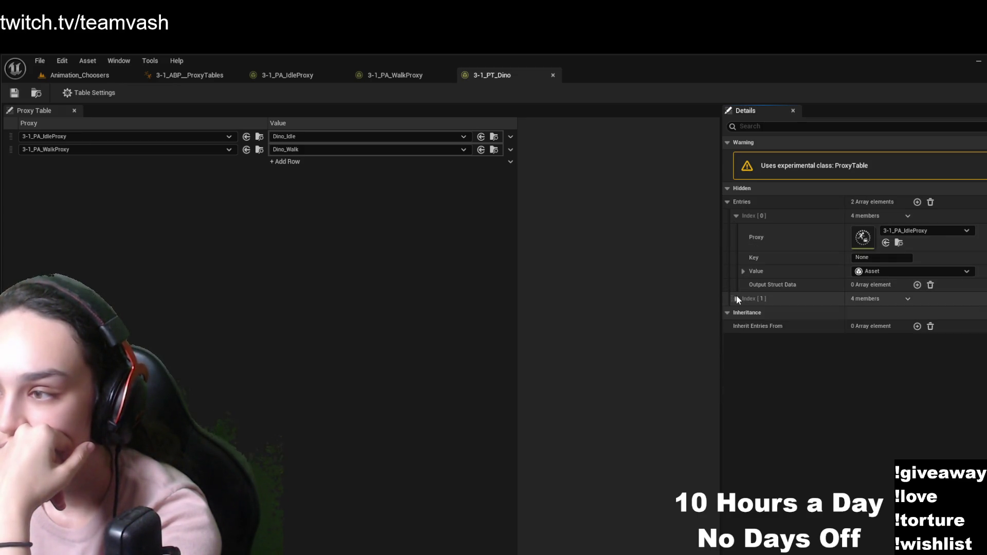
Open 3-1_PT_Mannequin, then return to the 3-1_ABP_ProxyTables graph
{"action": "key", "text": "ctrl+space"}
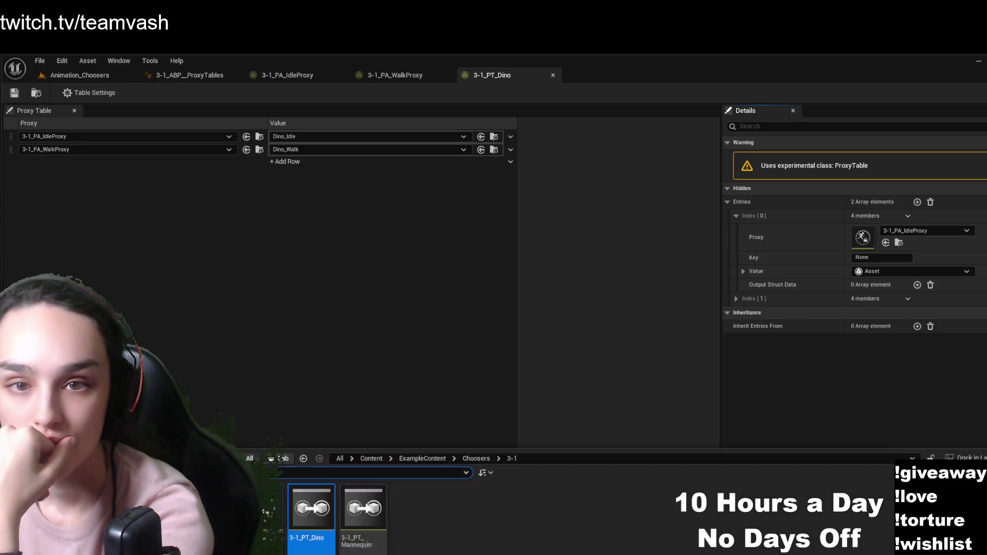
{"action": "left_click", "coordinate": [383, 462]}
{"action": "double_click", "coordinate": [383, 463]}
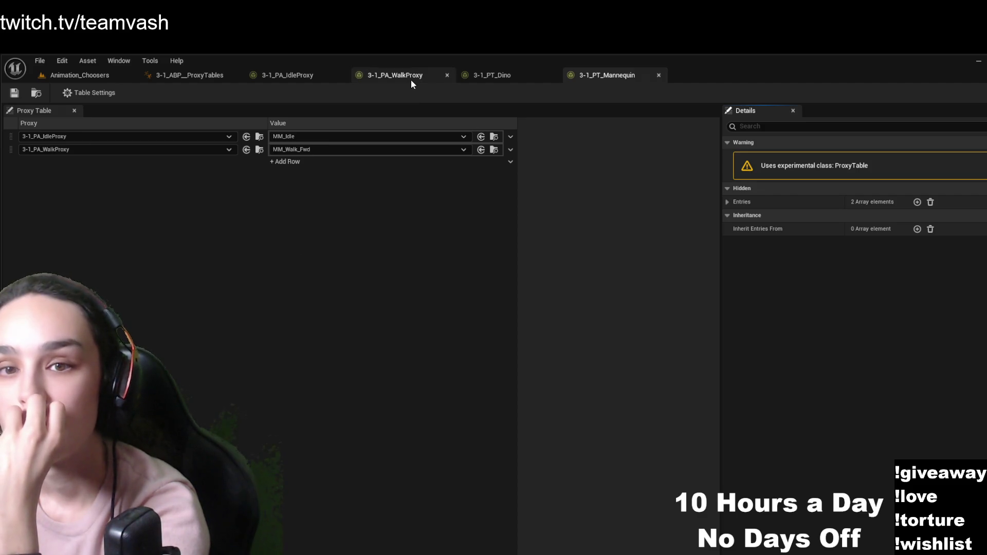
{"action": "key", "text": "ctrl+space"}
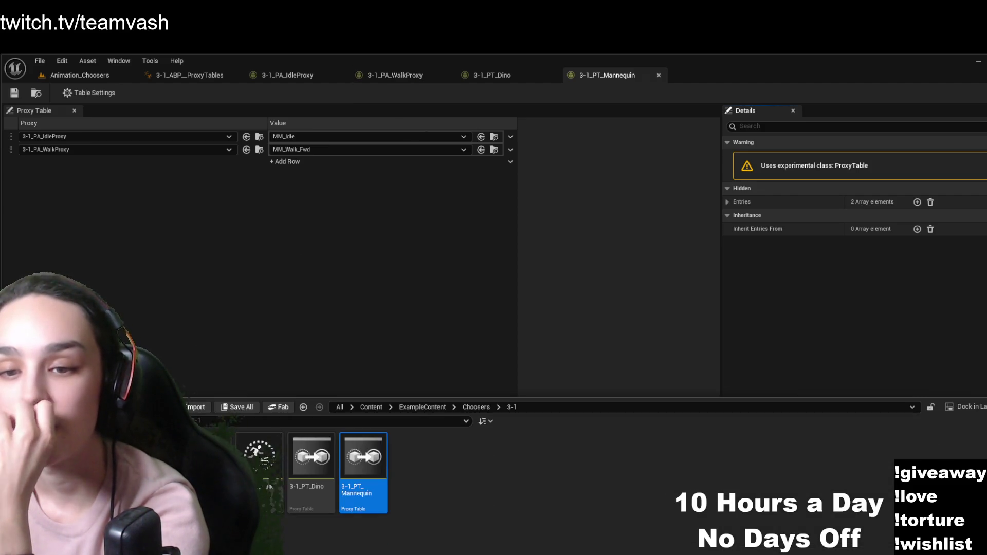
{"action": "key", "text": "ctrl+Tab"}
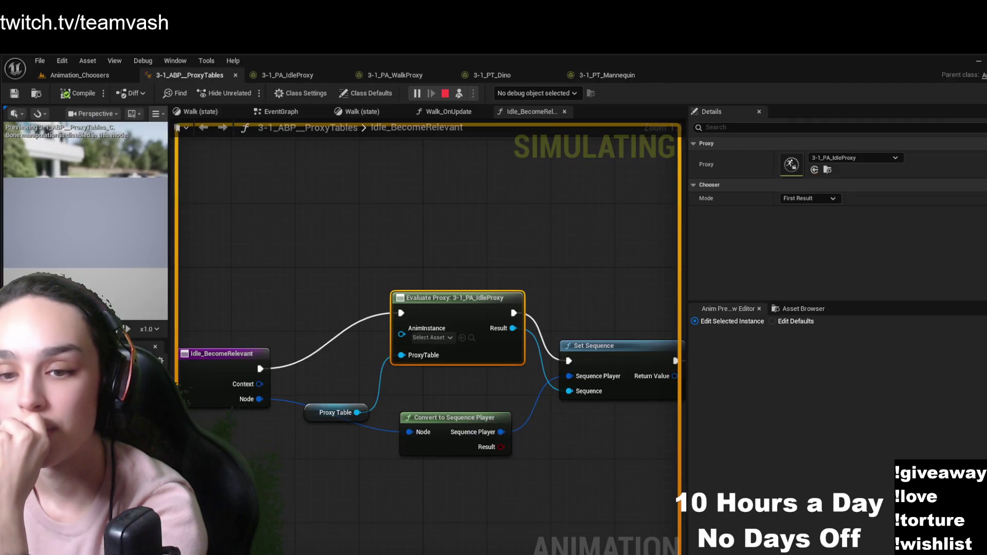
Inspect the Evaluate Proxy nodes in Idle_BecomeRelevant and Walk_OnUpdate
{"action": "key", "text": "ctrl+space"}
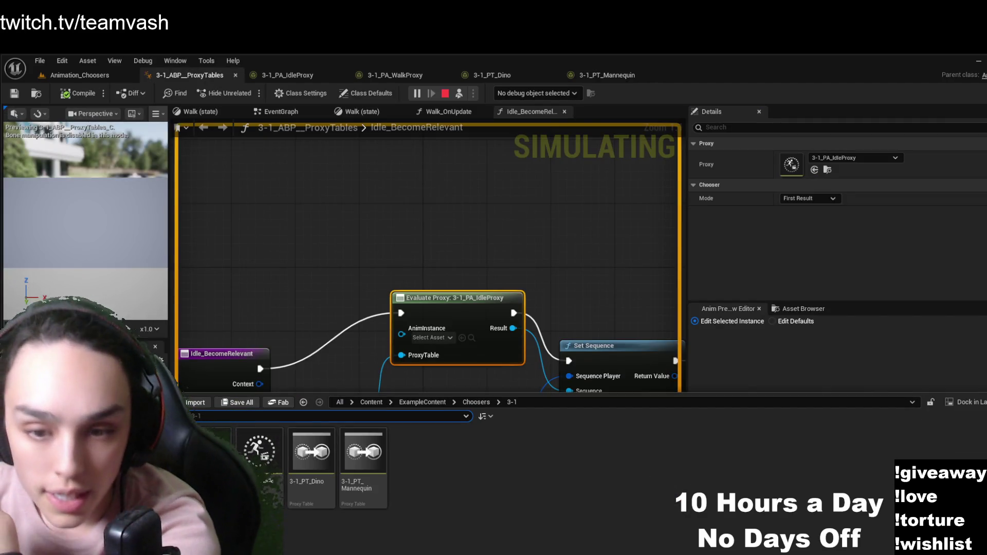
{"action": "left_click", "coordinate": [412, 249]}
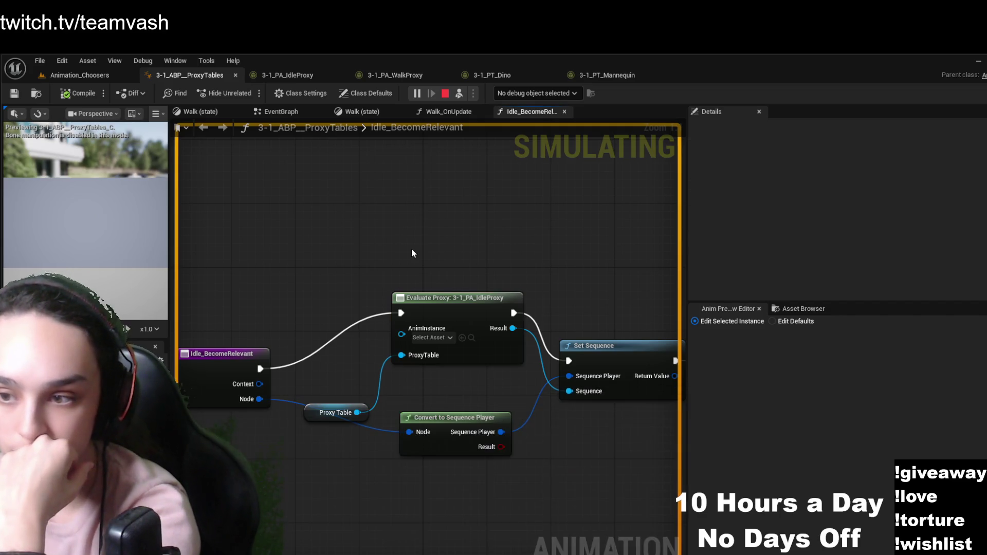
{"action": "mouse_move", "coordinate": [414, 376]}
{"action": "left_mouse_down"}
{"action": "mouse_move", "coordinate": [533, 377]}
{"action": "mouse_move", "coordinate": [425, 379]}
{"action": "left_mouse_up"}
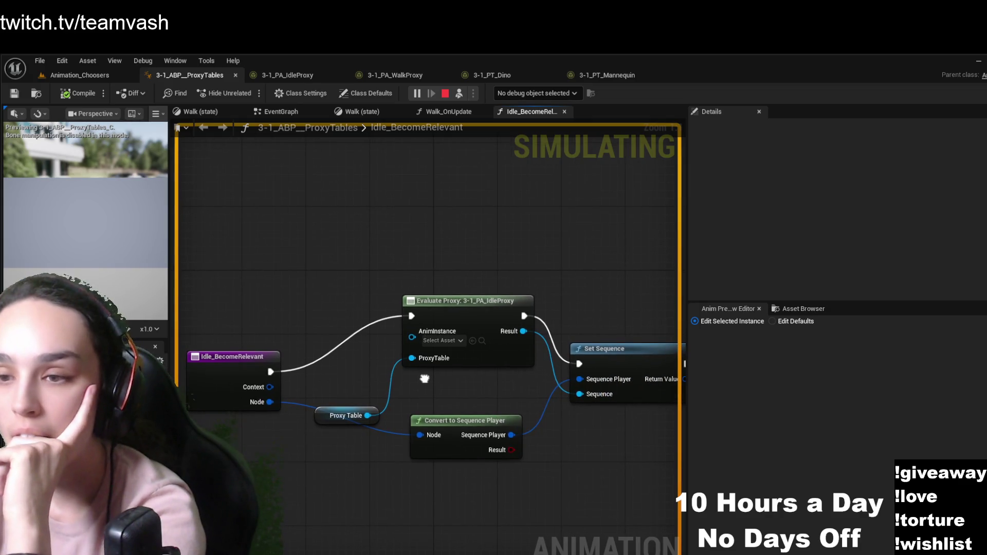
{"action": "left_click", "coordinate": [468, 300]}
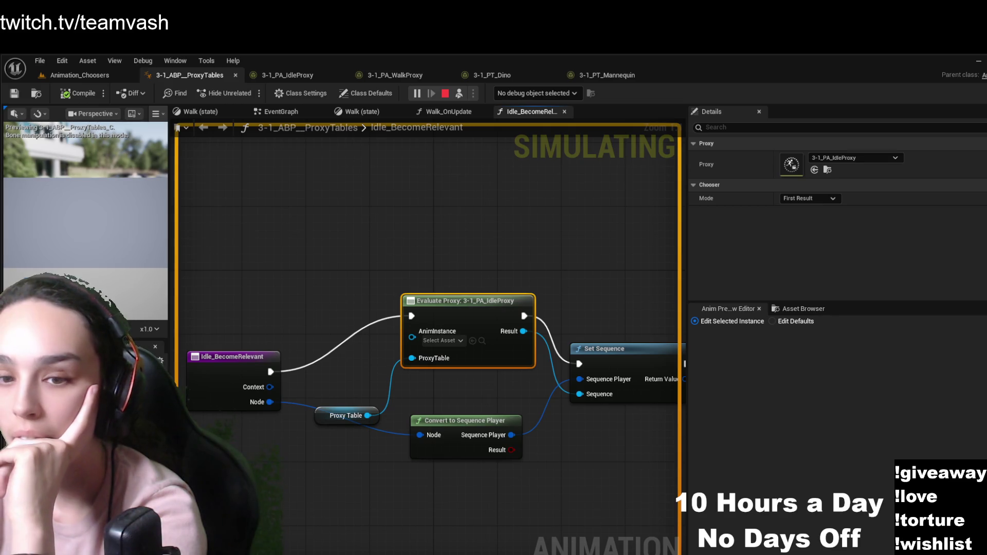
{"action": "left_click", "coordinate": [203, 127]}
{"action": "scroll", "coordinate": [389, 458], "scroll_direction": "up", "scroll_amount": 2}
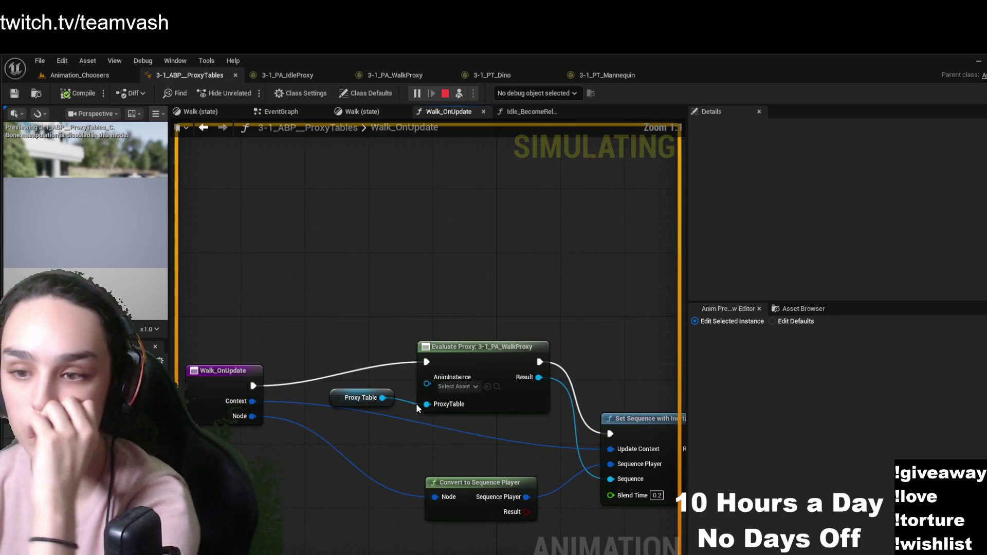
{"action": "left_click", "coordinate": [489, 360]}
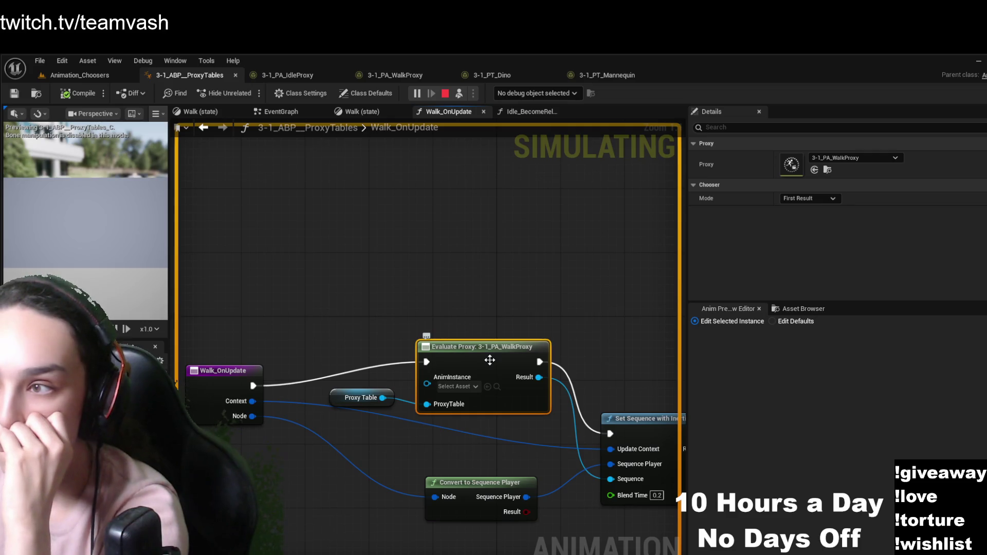
Recheck the Idle proxy evaluation, then open New State Machine from AnimGraph
{"action": "key", "text": "alt+Left"}
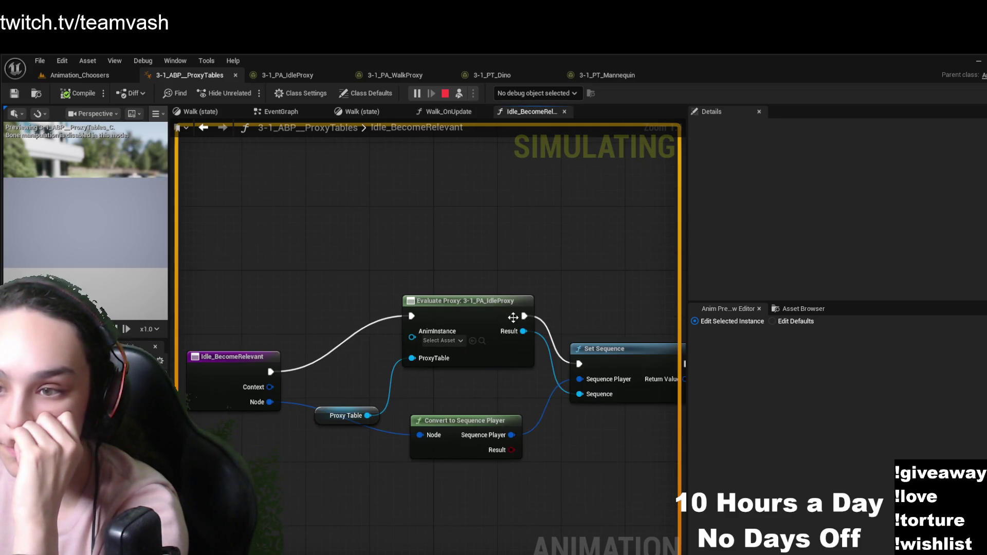
{"action": "left_click", "coordinate": [513, 318]}
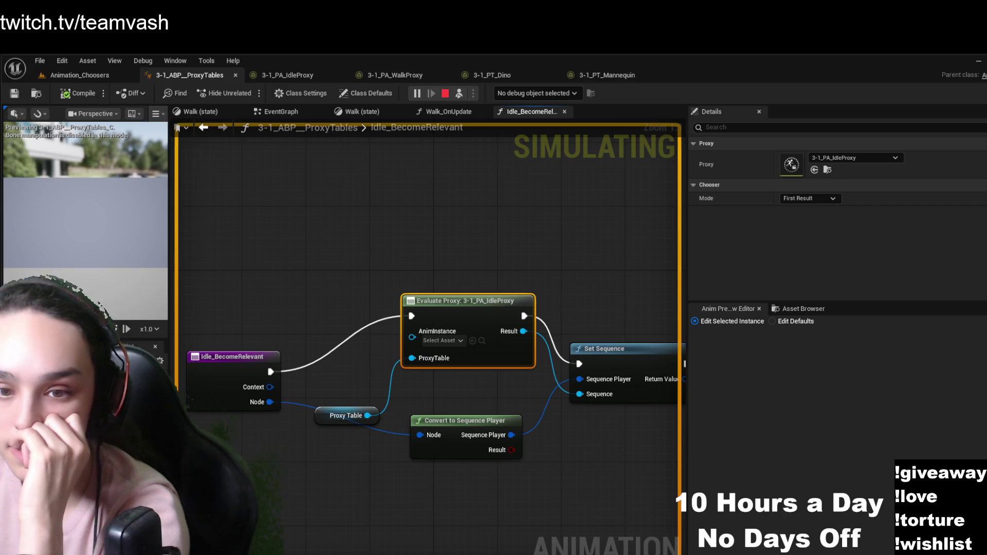
{"action": "key", "text": "alt+Left"}
{"action": "double_click", "coordinate": [336, 344]}
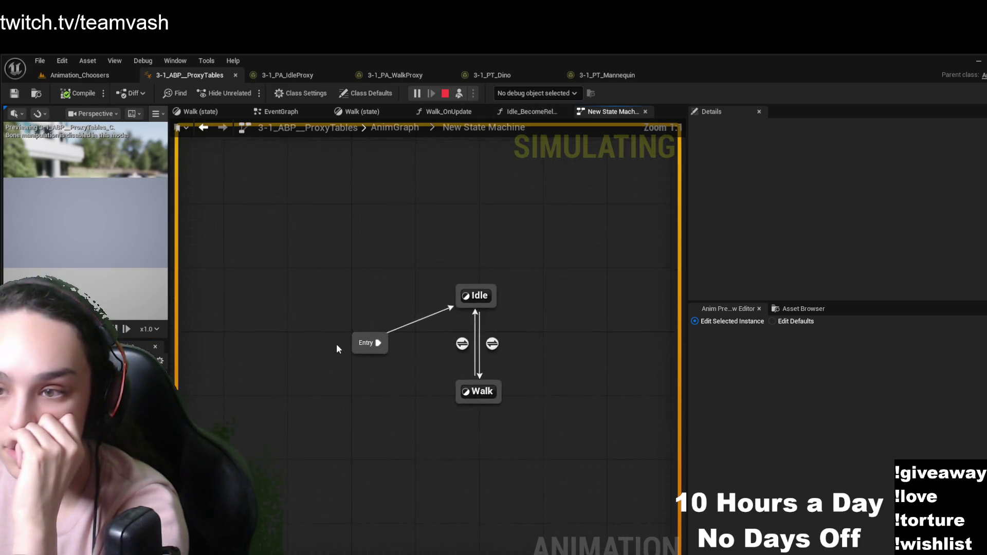
Inspect the Idle to Walk rule and the Walk state's Sequence Player, then return to Idle_BecomeRelevant
{"action": "double_click", "coordinate": [492, 344]}
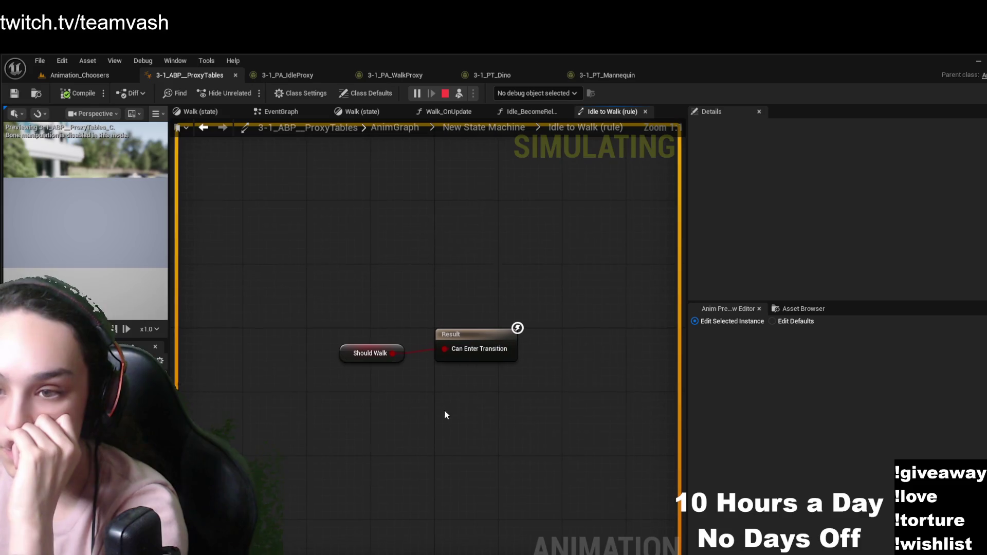
{"action": "left_click", "coordinate": [483, 127]}
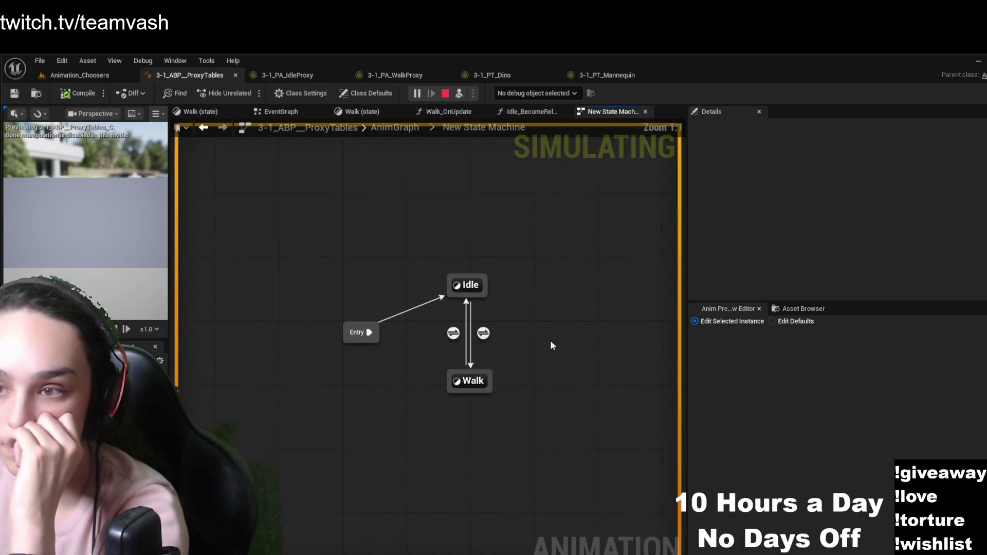
{"action": "double_click", "coordinate": [466, 375]}
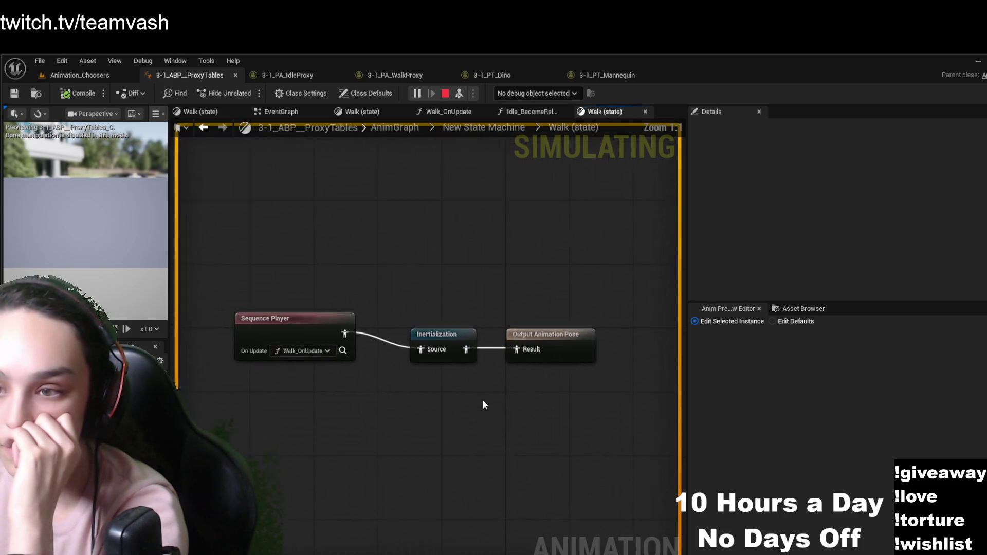
{"action": "left_click", "coordinate": [311, 354]}
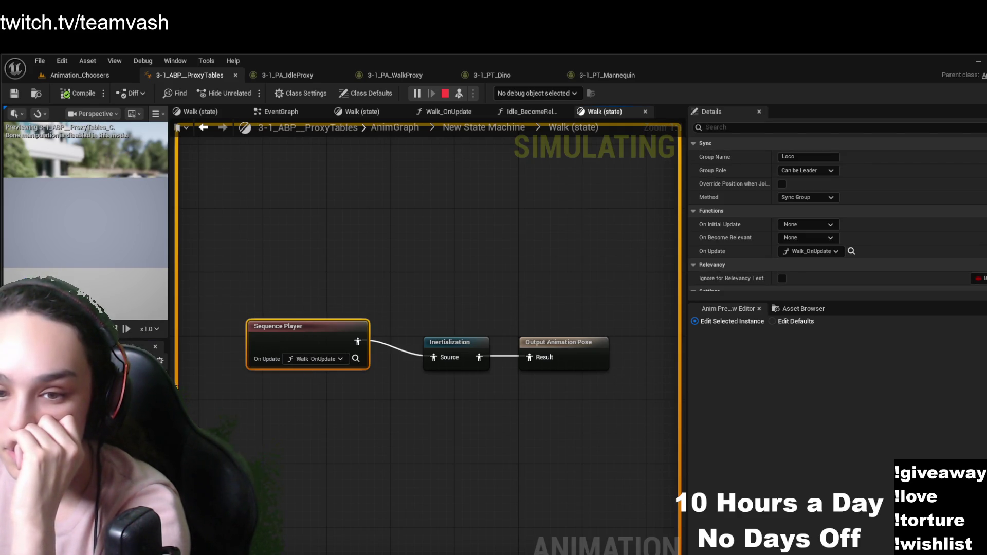
{"action": "left_click", "coordinate": [530, 111]}
{"action": "mouse_move", "coordinate": [336, 461]}
{"action": "left_mouse_down"}
{"action": "mouse_move", "coordinate": [384, 466]}
{"action": "mouse_move", "coordinate": [347, 474]}
{"action": "left_mouse_up"}
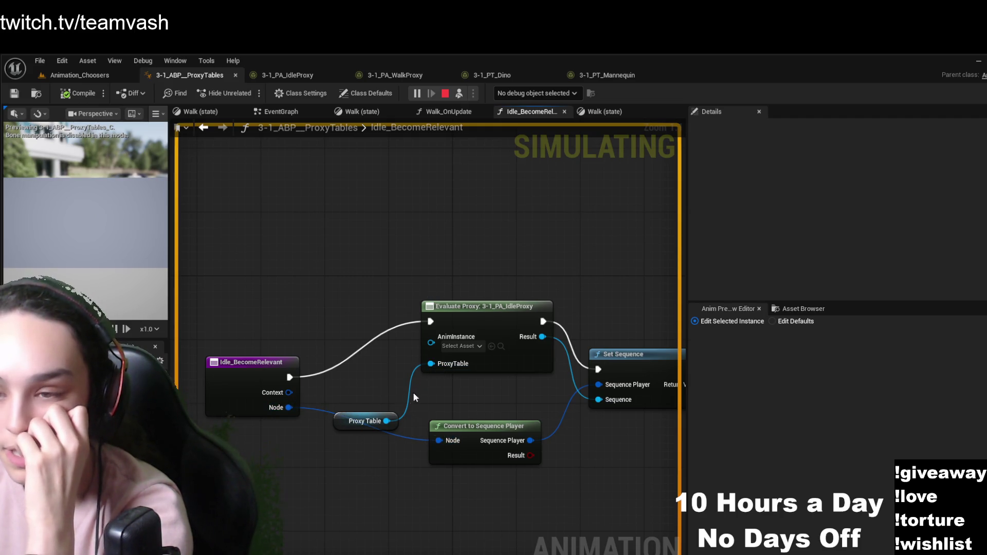
Move the Proxy Table node beside Evaluate Proxy and check the variable's Default Value in Walk_OnUpdate
{"action": "left_click_drag", "start_coordinate": [354, 414], "coordinate": [370, 373]}
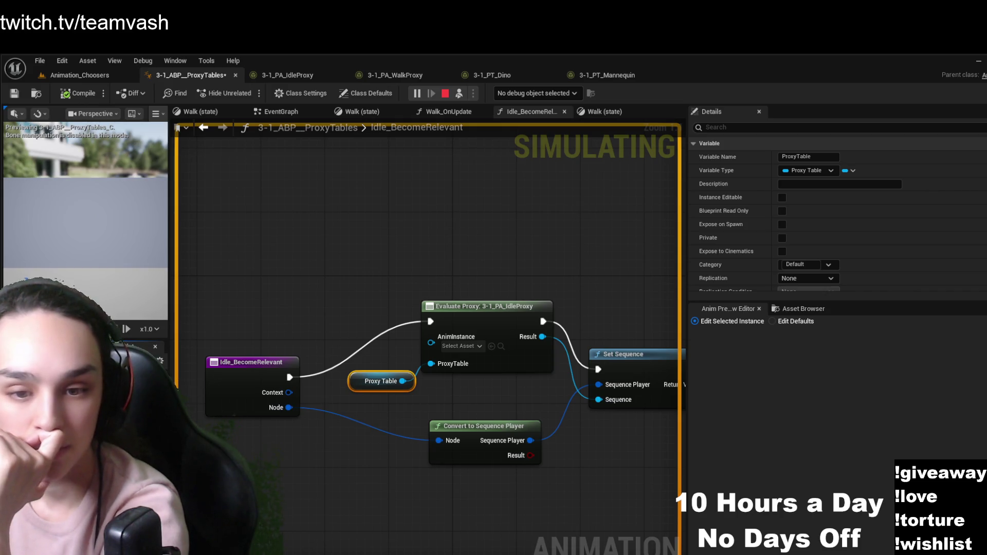
{"action": "key", "text": "Escape"}
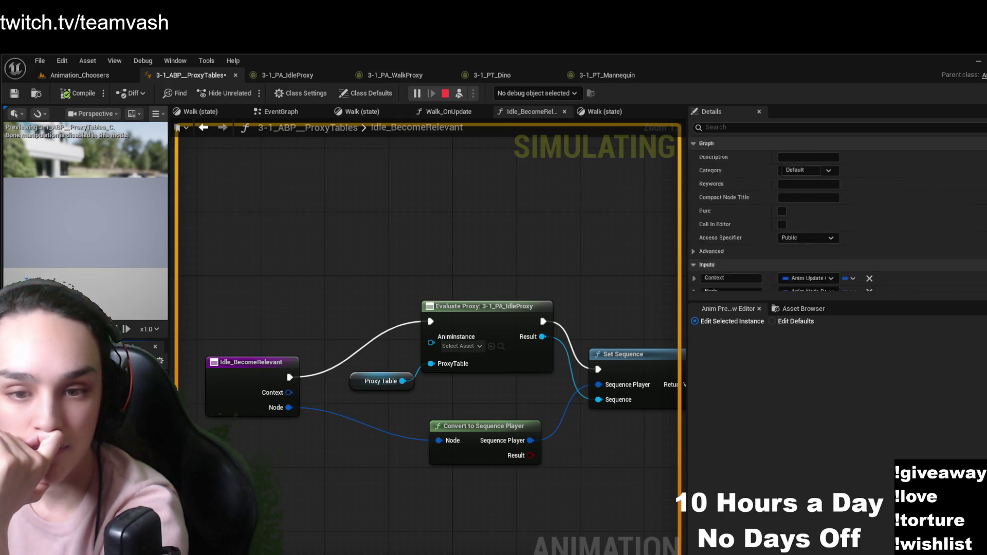
{"action": "key", "text": "alt+Left"}
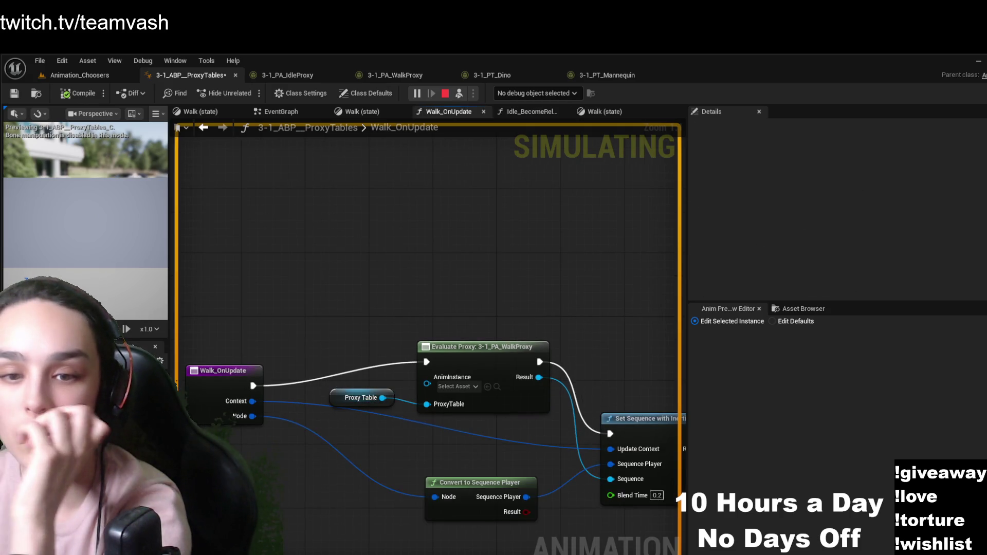
{"action": "left_click", "coordinate": [356, 397]}
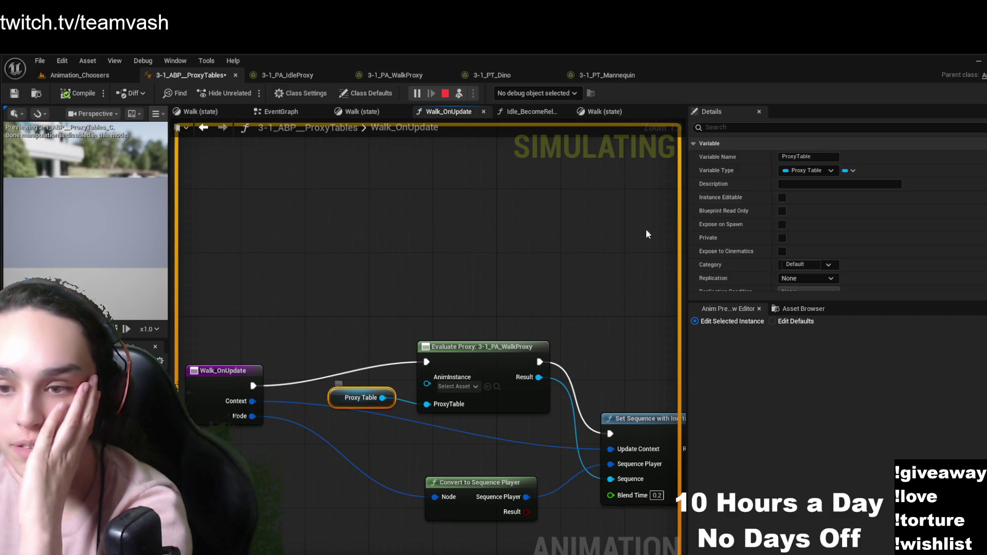
{"action": "scroll", "coordinate": [819, 215], "scroll_direction": "down", "scroll_amount": 3}
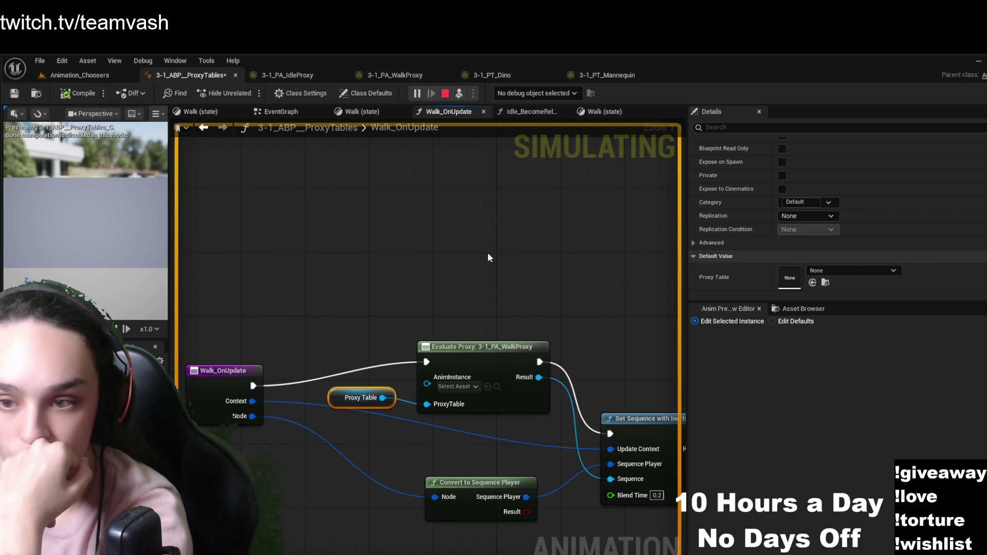
Find references to Proxy Table and jump to the SET Proxy Table node in EventGraph
{"action": "key", "text": "ctrl+f"}
{"action": "key", "text": "Down"}
{"action": "key", "text": "Return"}
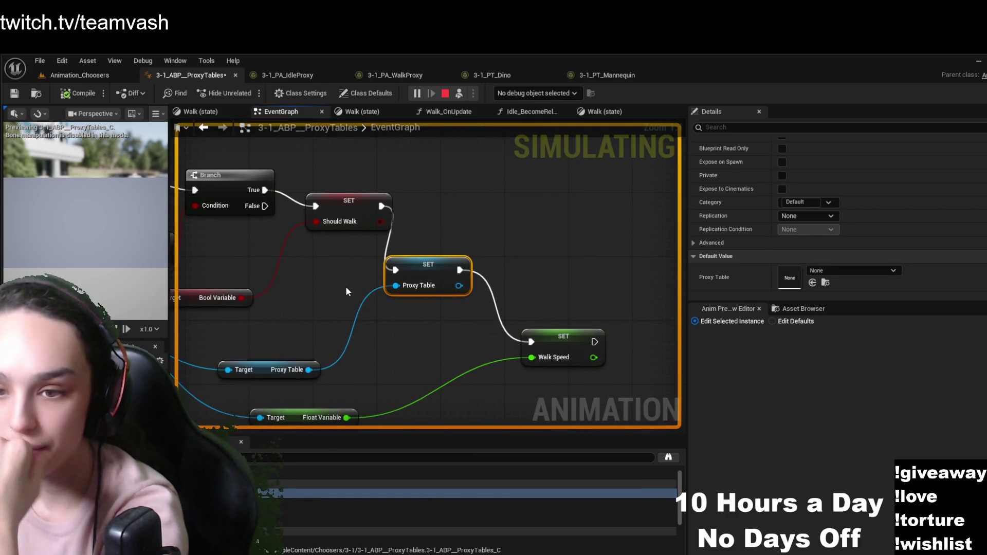
Pan the EventGraph to trace Owning Character's Proxy Table into the SET Proxy Table node
{"action": "mouse_move", "coordinate": [321, 303]}
{"action": "left_mouse_down"}
{"action": "mouse_move", "coordinate": [496, 319]}
{"action": "mouse_move", "coordinate": [599, 312]}
{"action": "mouse_move", "coordinate": [599, 359]}
{"action": "mouse_move", "coordinate": [592, 340]}
{"action": "left_mouse_up"}
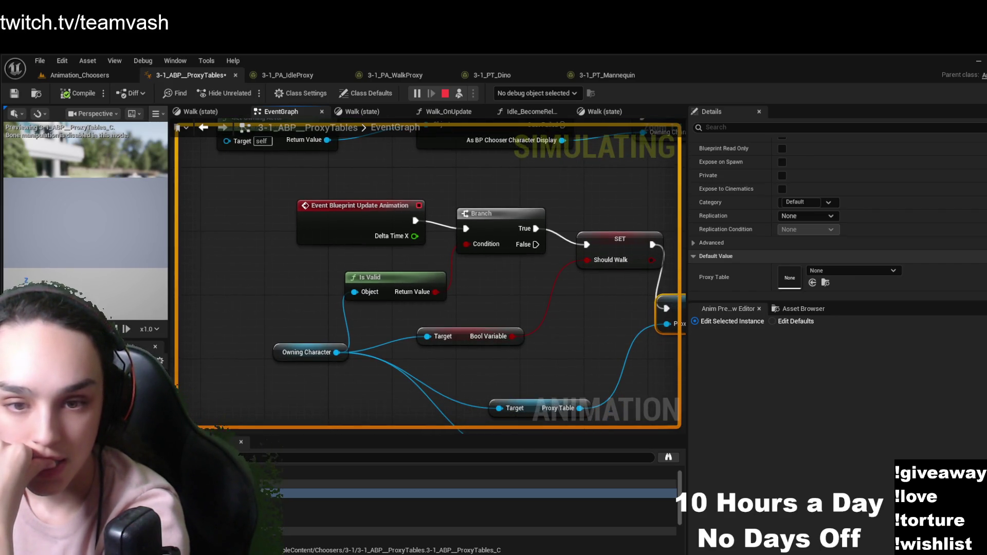
{"action": "mouse_move", "coordinate": [564, 291]}
{"action": "left_mouse_down"}
{"action": "mouse_move", "coordinate": [561, 303]}
{"action": "mouse_move", "coordinate": [591, 342]}
{"action": "mouse_move", "coordinate": [464, 265]}
{"action": "mouse_move", "coordinate": [426, 265]}
{"action": "mouse_move", "coordinate": [367, 206]}
{"action": "left_mouse_up"}
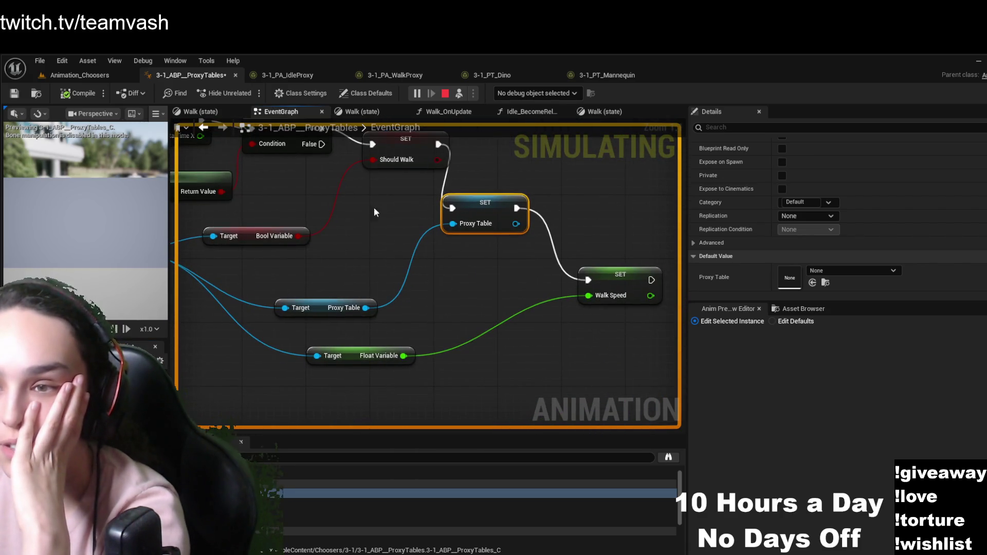
{"action": "mouse_move", "coordinate": [485, 282]}
{"action": "left_mouse_down"}
{"action": "mouse_move", "coordinate": [472, 297]}
{"action": "mouse_move", "coordinate": [589, 296]}
{"action": "left_mouse_up"}
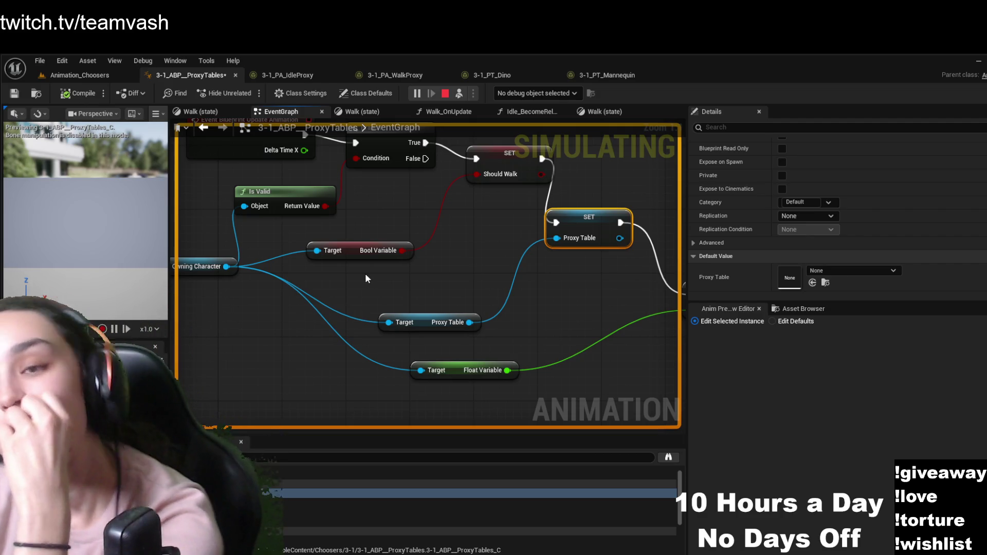
{"action": "mouse_move", "coordinate": [367, 280]}
{"action": "left_mouse_down"}
{"action": "mouse_move", "coordinate": [460, 275]}
{"action": "mouse_move", "coordinate": [415, 290]}
{"action": "left_mouse_up"}
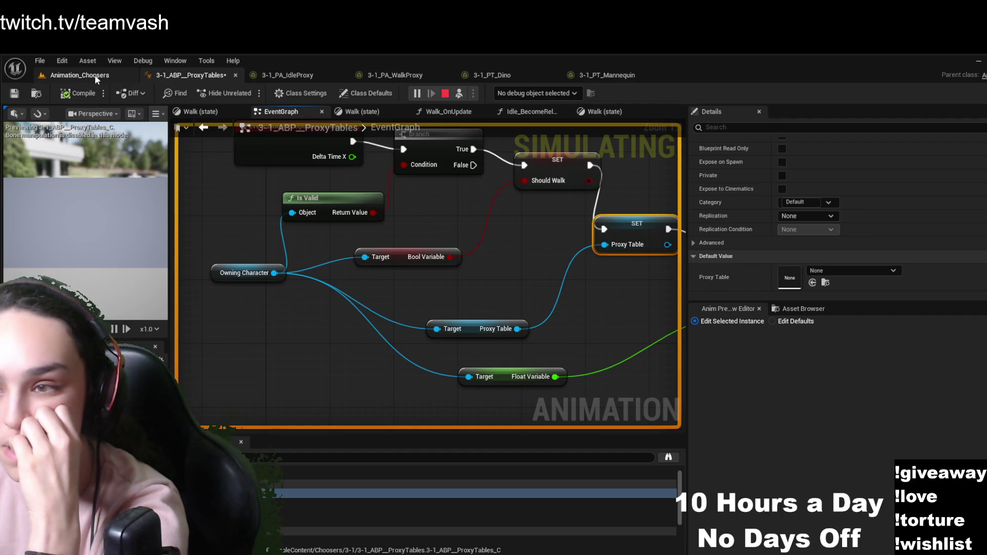
Open the character display blueprint and filter its defaults for 'prox'
{"action": "left_click", "coordinate": [58, 72]}
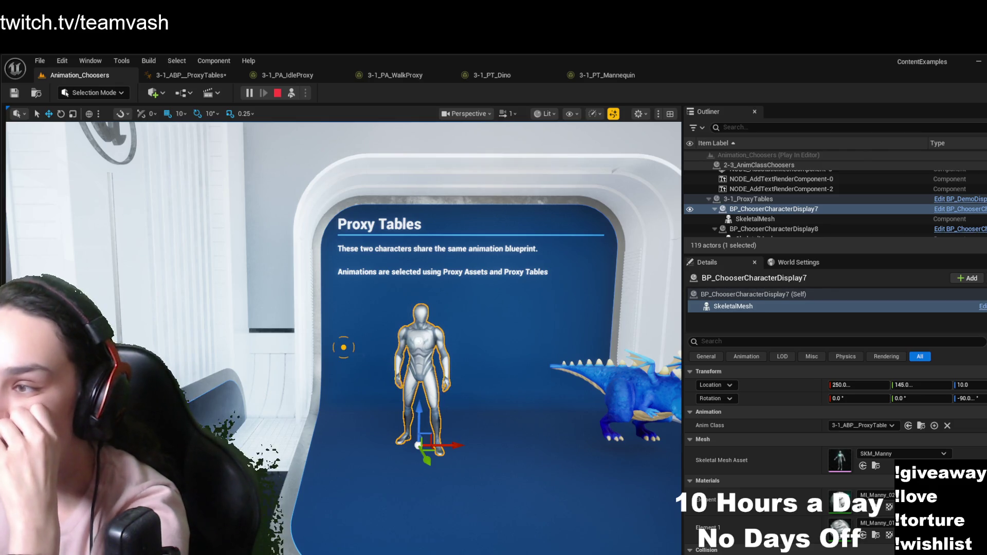
{"action": "left_click", "coordinate": [959, 210]}
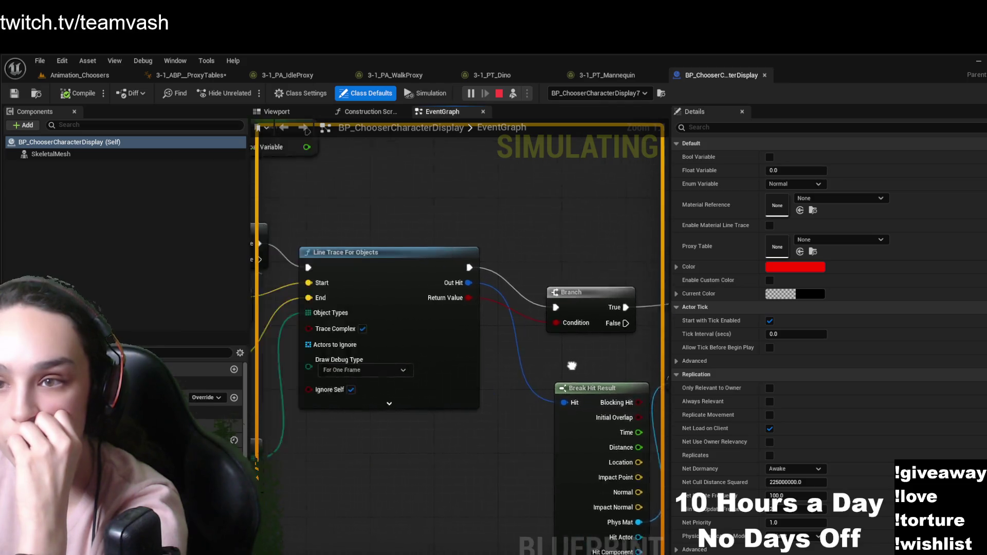
{"action": "scroll", "coordinate": [514, 442], "scroll_direction": "up", "scroll_amount": 4}
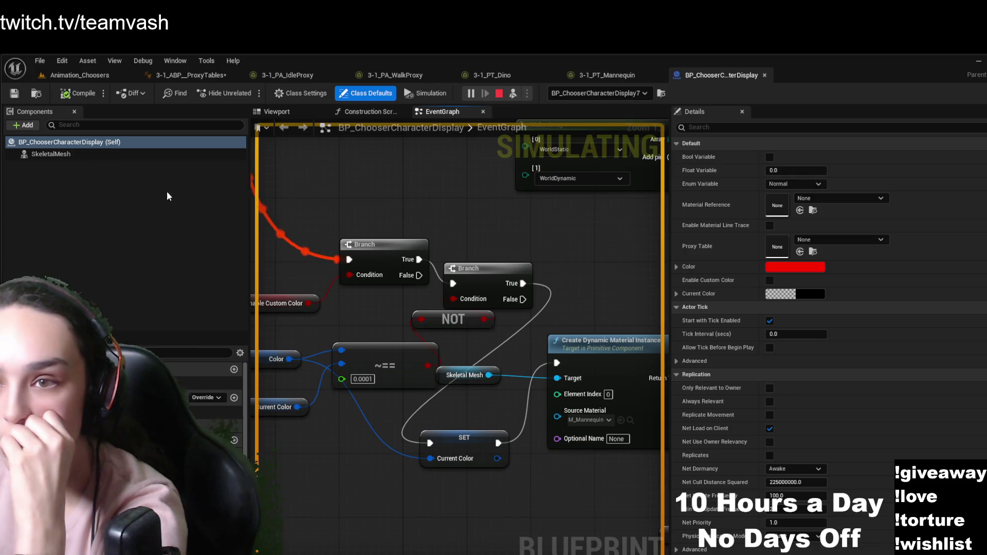
{"action": "left_click", "coordinate": [915, 128]}
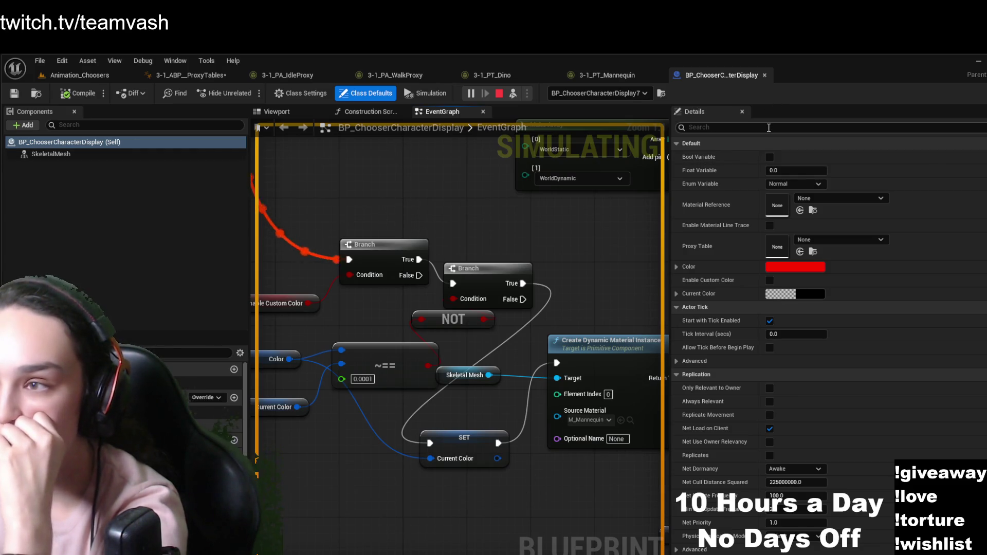
{"action": "type", "text": "prox"}
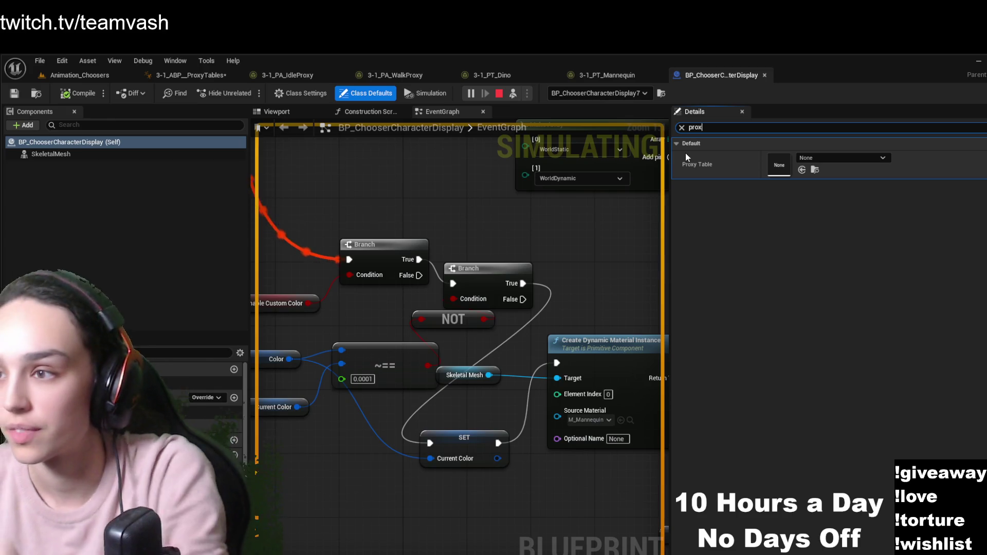
Compare the mannequin and dino actors' Proxy Table settings and locate 3-1_PT_Dino
{"action": "left_click", "coordinate": [67, 77]}
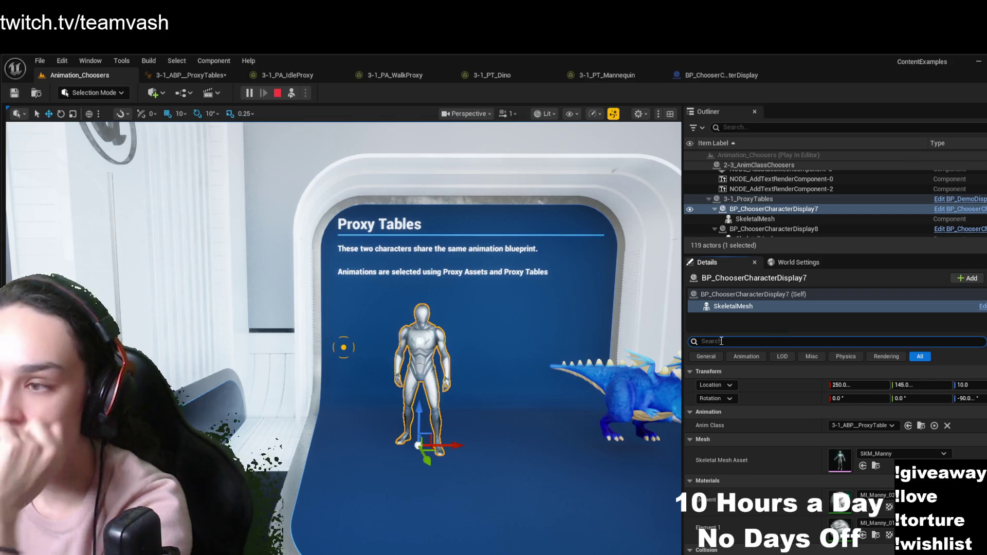
{"action": "type", "text": "prox"}
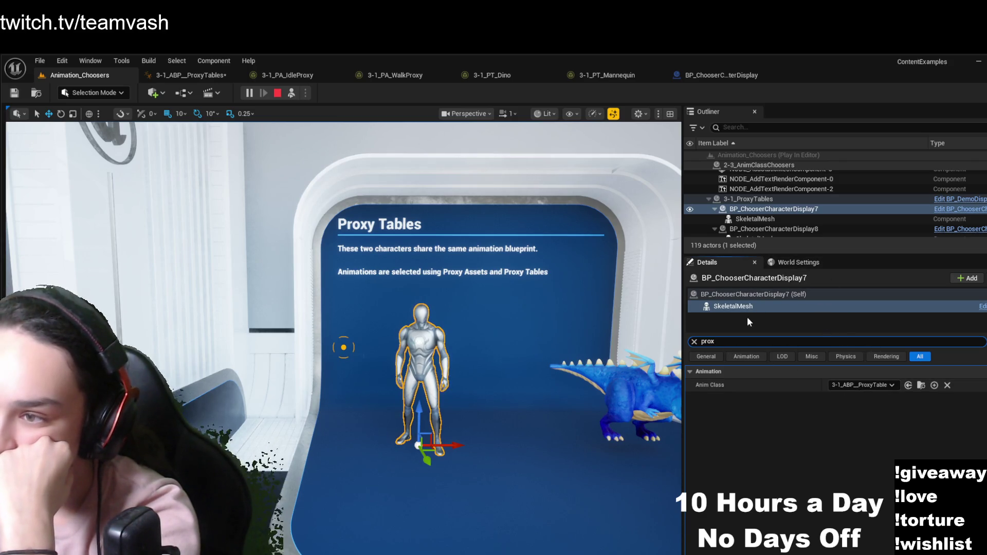
{"action": "left_click", "coordinate": [748, 294]}
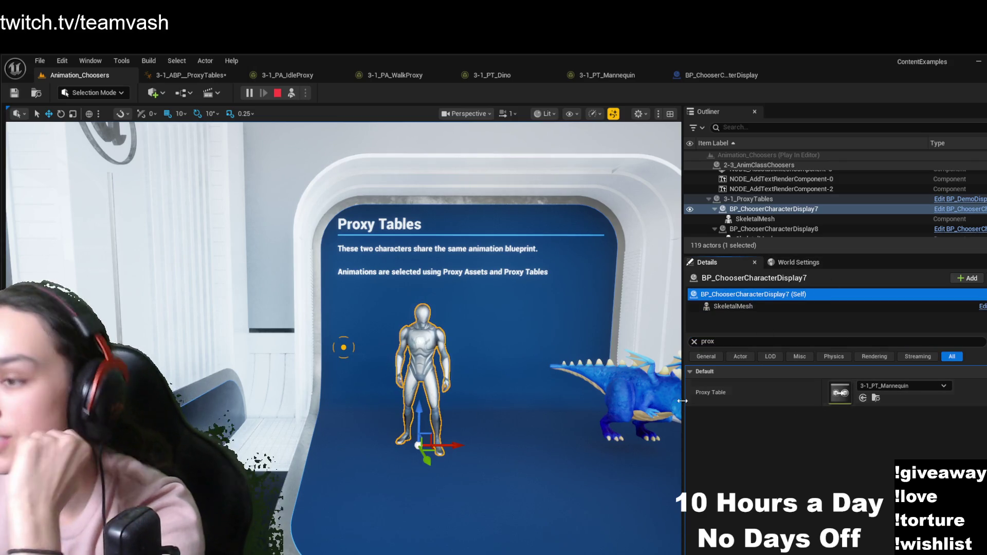
{"action": "left_click", "coordinate": [630, 386]}
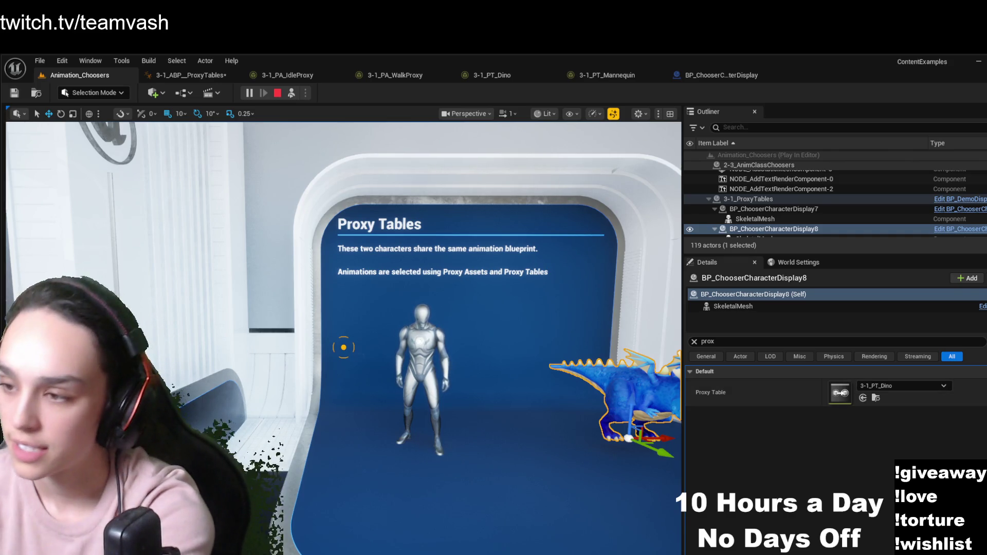
{"action": "left_click", "coordinate": [874, 396]}
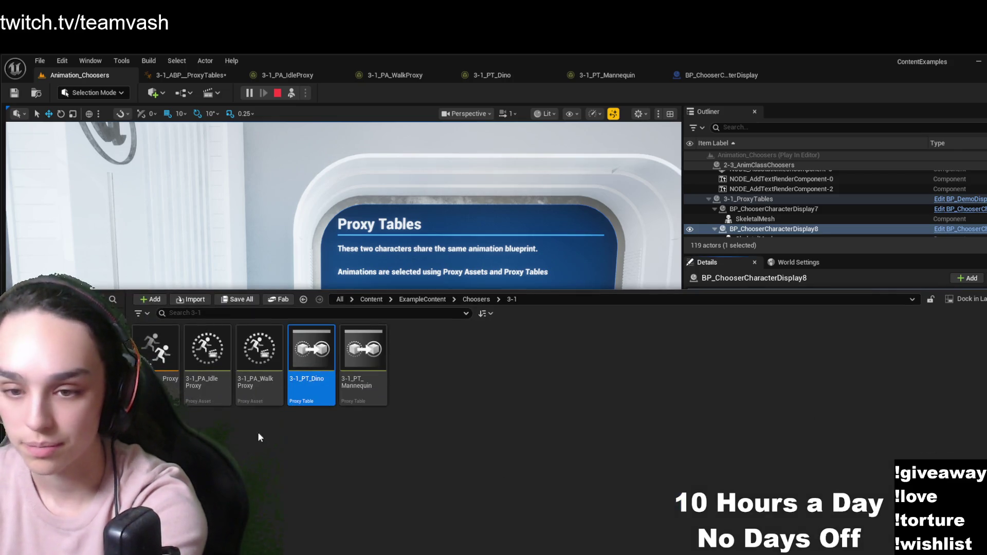
Open the 3-1_PT_Dino proxy table and select 3-1_PT_Mannequin
{"action": "double_click", "coordinate": [323, 360]}
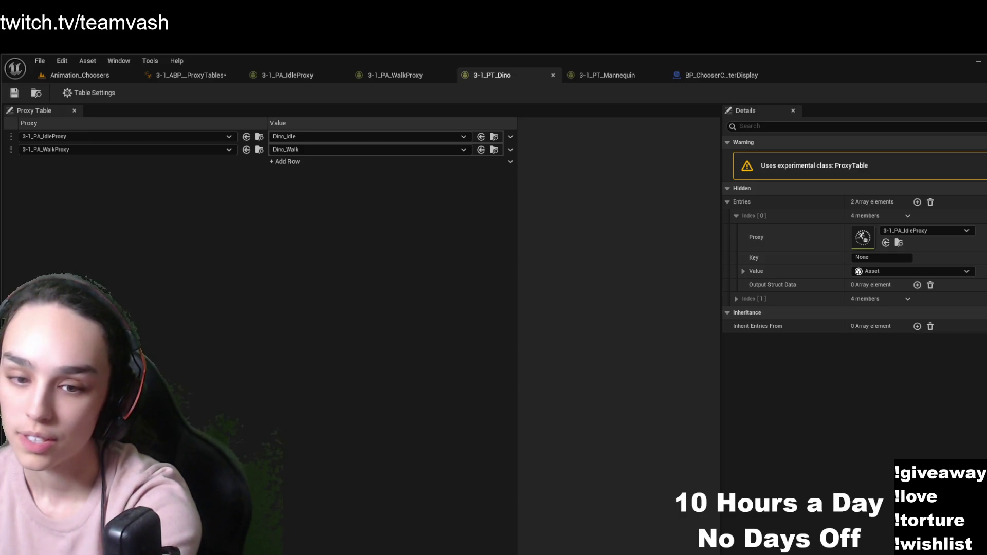
{"action": "key", "text": "ctrl+space"}
{"action": "left_click", "coordinate": [385, 481]}
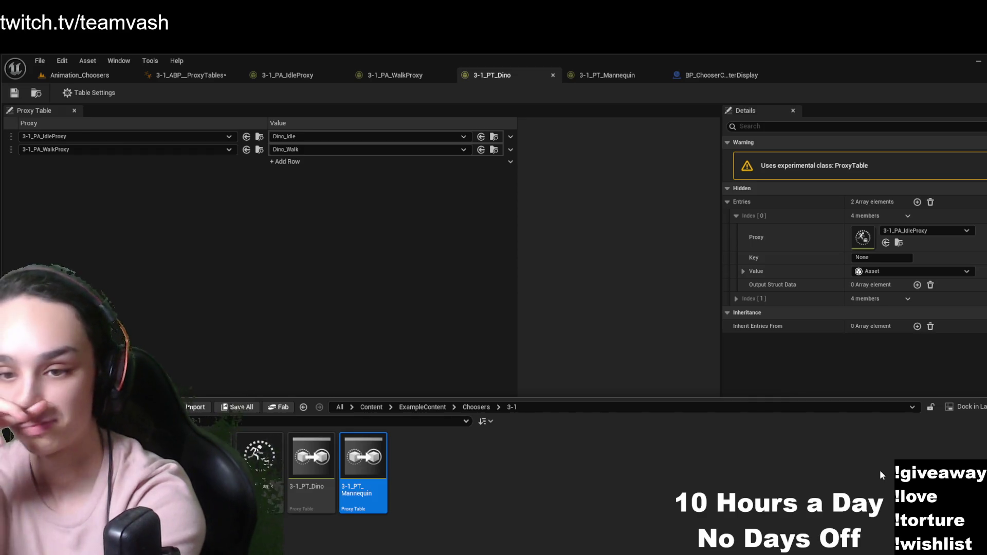
Switch to 3-1_PA_IdleProxy, then return to the Animation_Choosers level and retake player control
{"action": "left_click", "coordinate": [288, 75]}
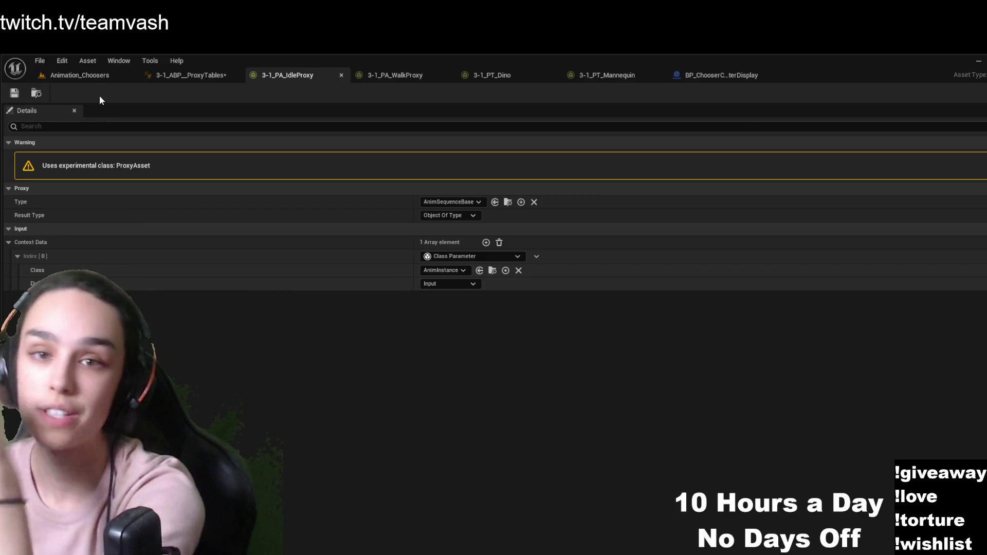
{"action": "left_click", "coordinate": [103, 75]}
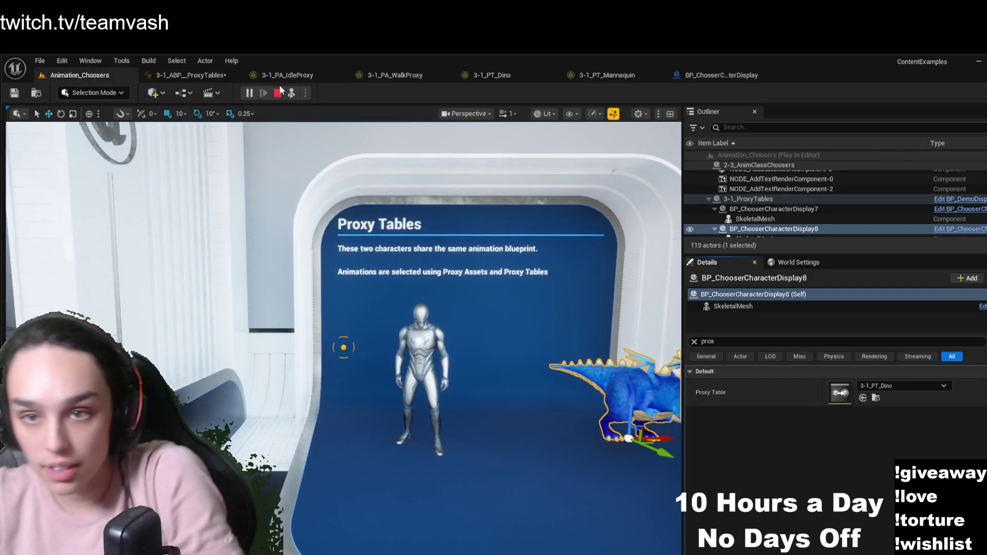
{"action": "left_click", "coordinate": [291, 94]}
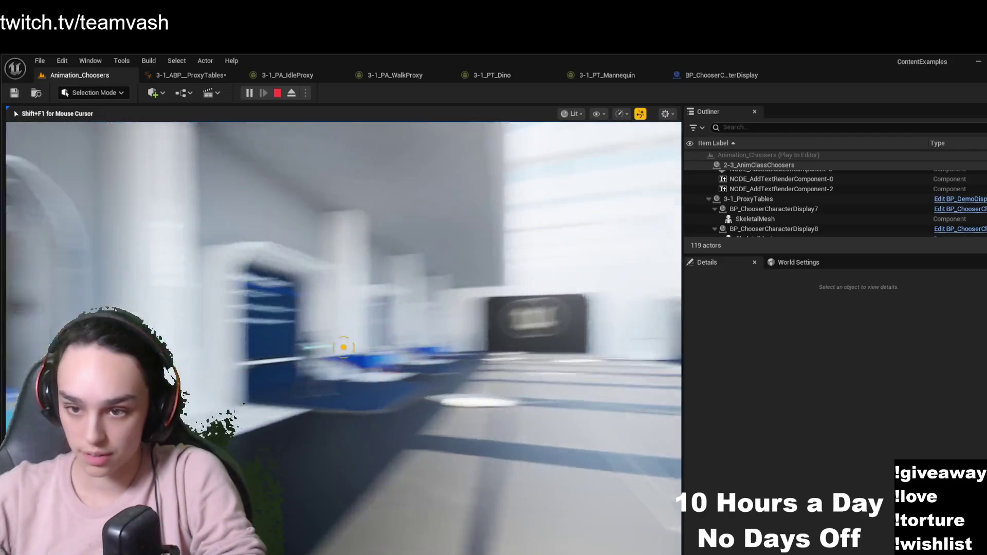
Walk the player to the Proxy Tables with Choosers exhibit and back up to view it
{"action": "key", "text": "w"}
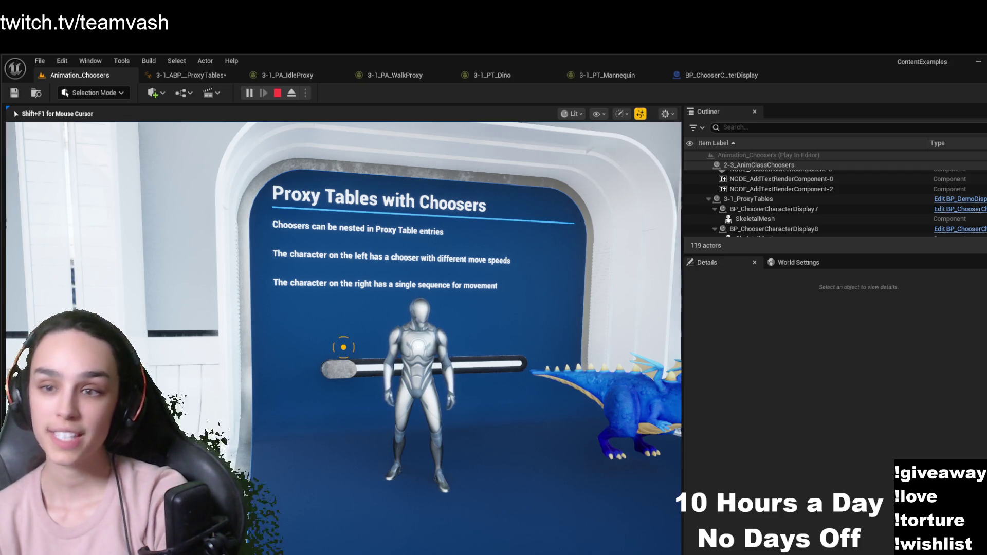
{"action": "key", "text": "d"}
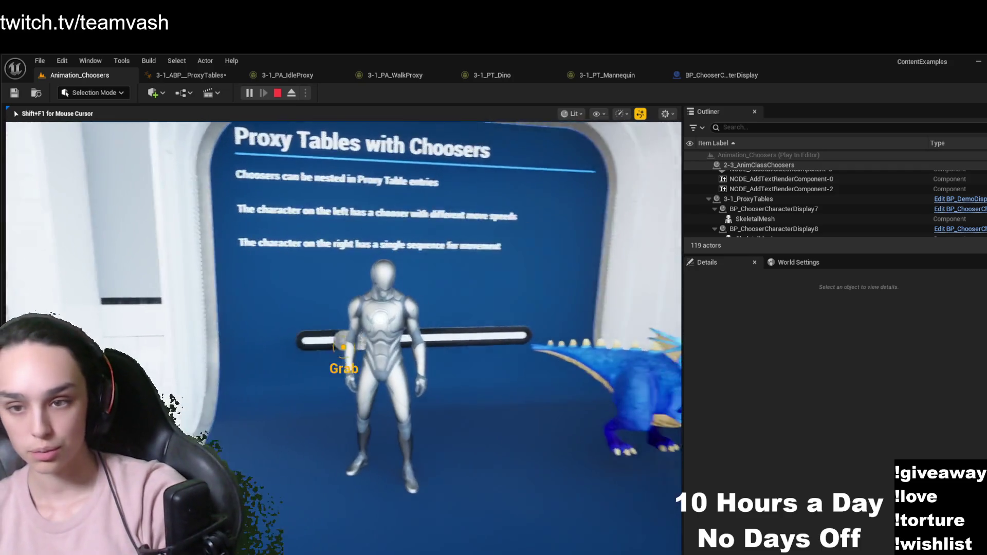
{"action": "key", "text": "s"}
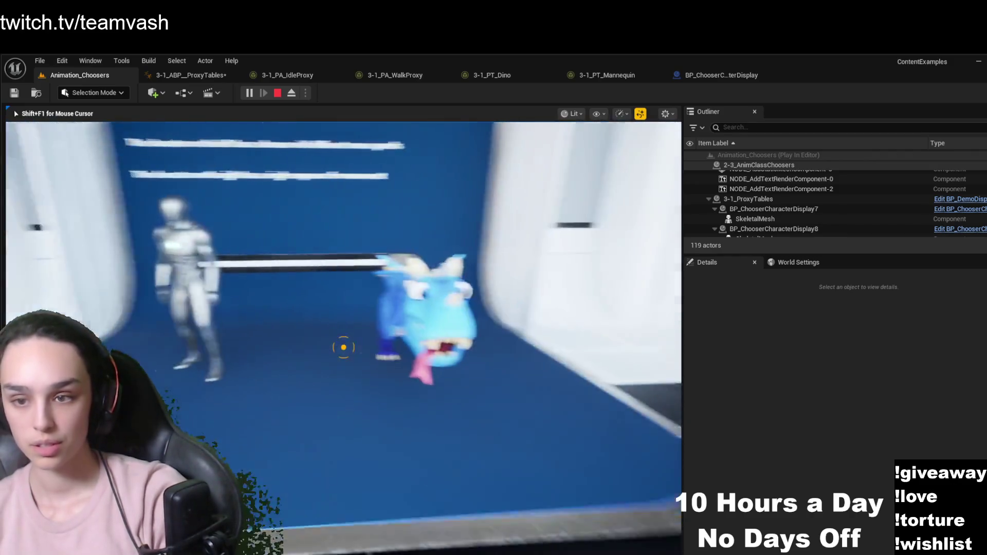
{"action": "key", "text": "s"}
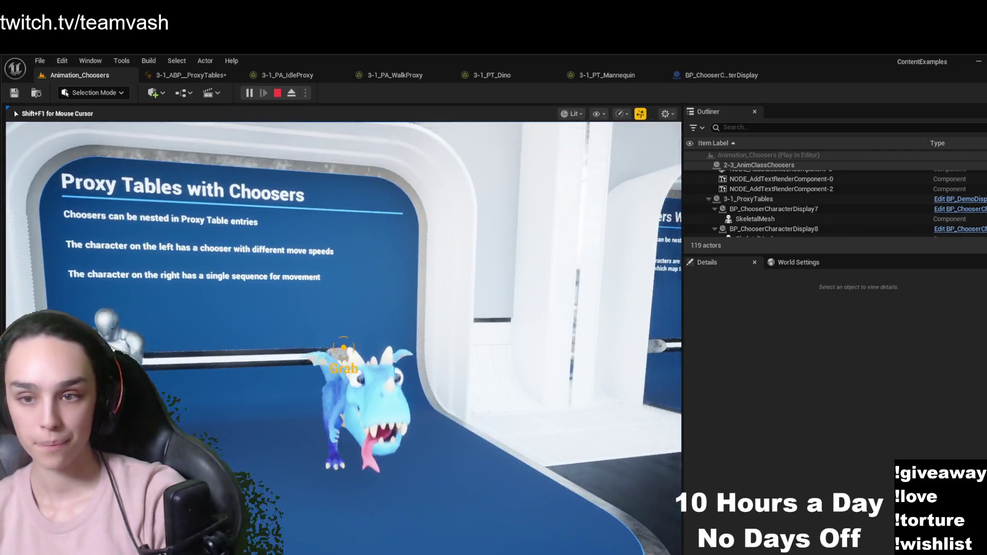
Face the sign, mannequin and dinosaur squarely, then release the mouse and eject
{"action": "key", "text": "a"}
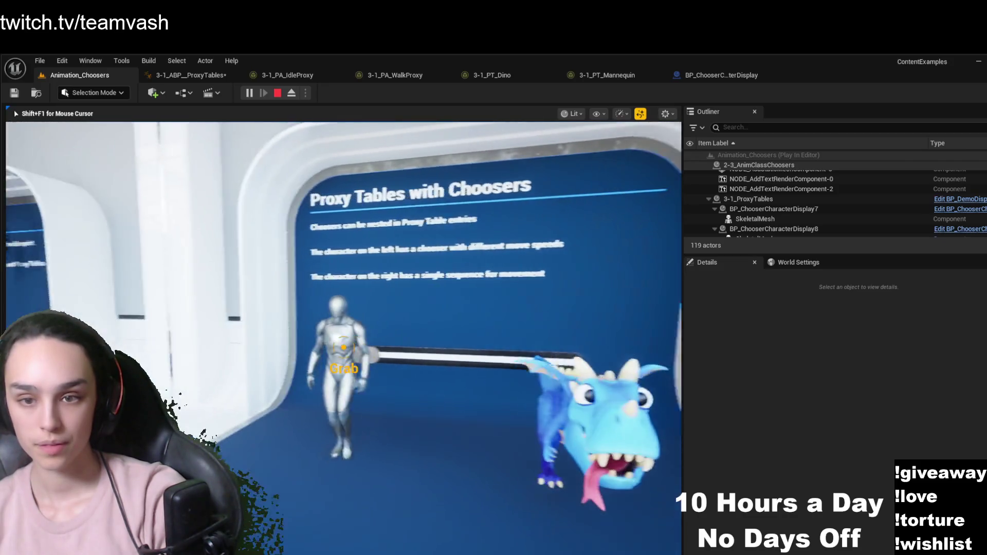
{"action": "key", "text": "d"}
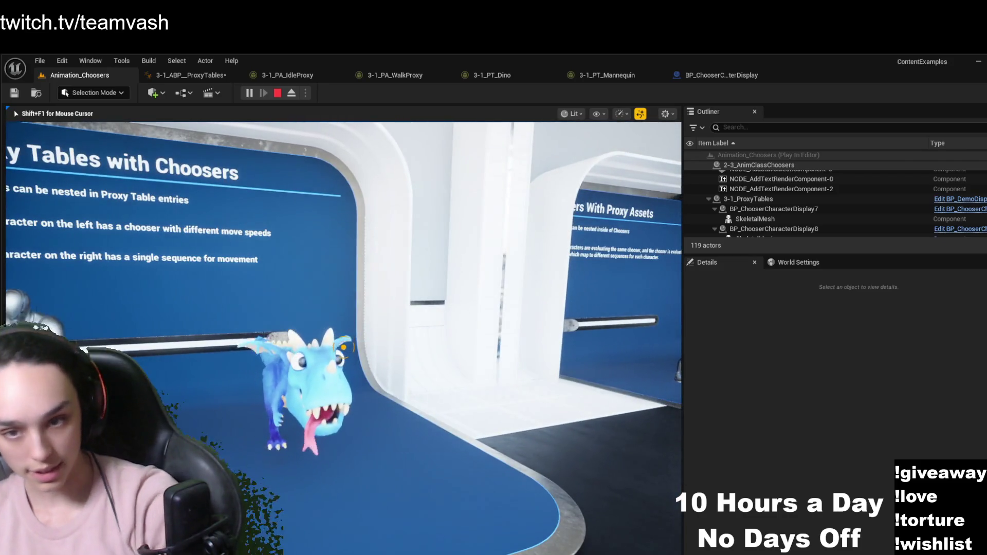
{"action": "key", "text": "a"}
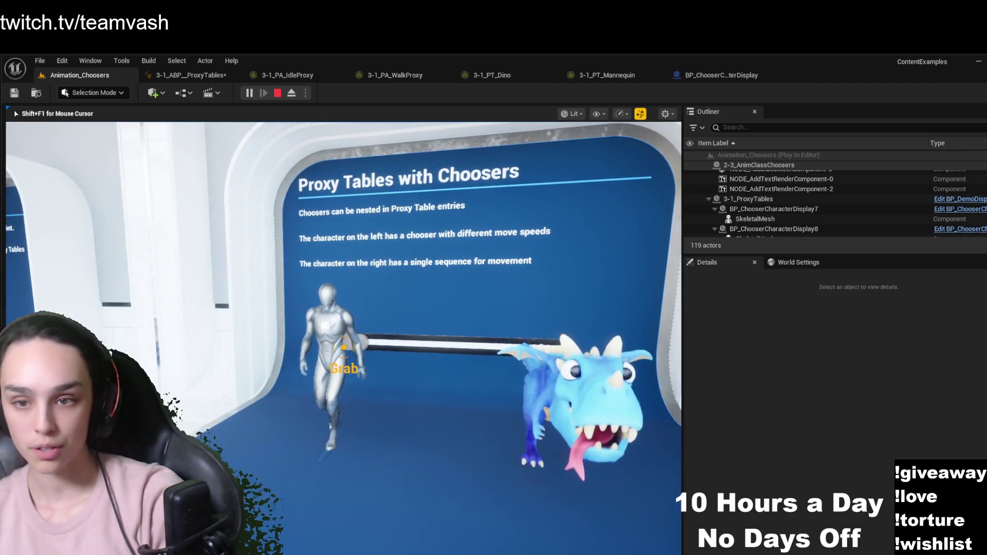
{"action": "key", "text": "w"}
{"action": "key", "text": "w"}
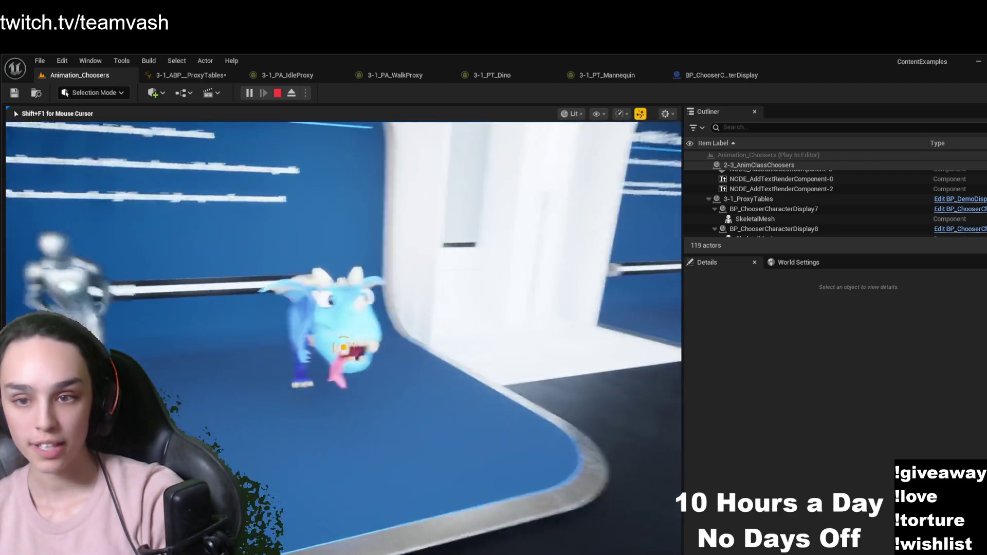
{"action": "key", "text": "a"}
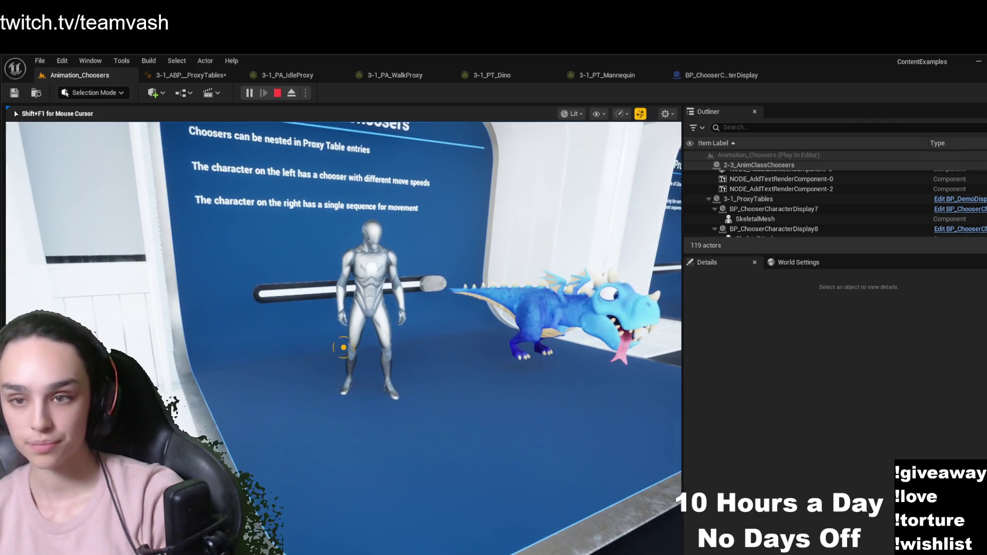
{"action": "key", "text": "shift+F1"}
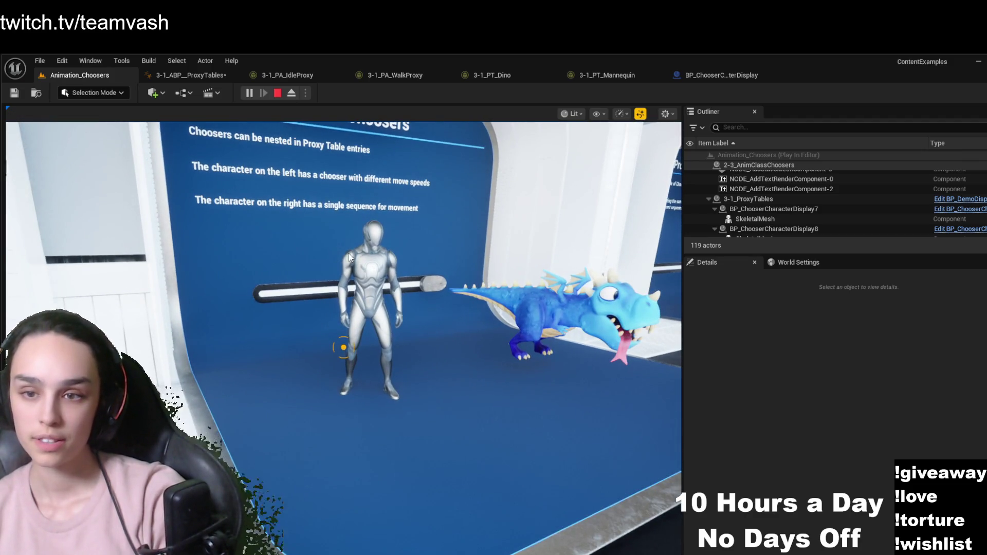
{"action": "left_click", "coordinate": [291, 93]}
Select the mannequin and open its proxy table 3-2_PT_Mannequin
{"action": "left_click", "coordinate": [391, 281]}
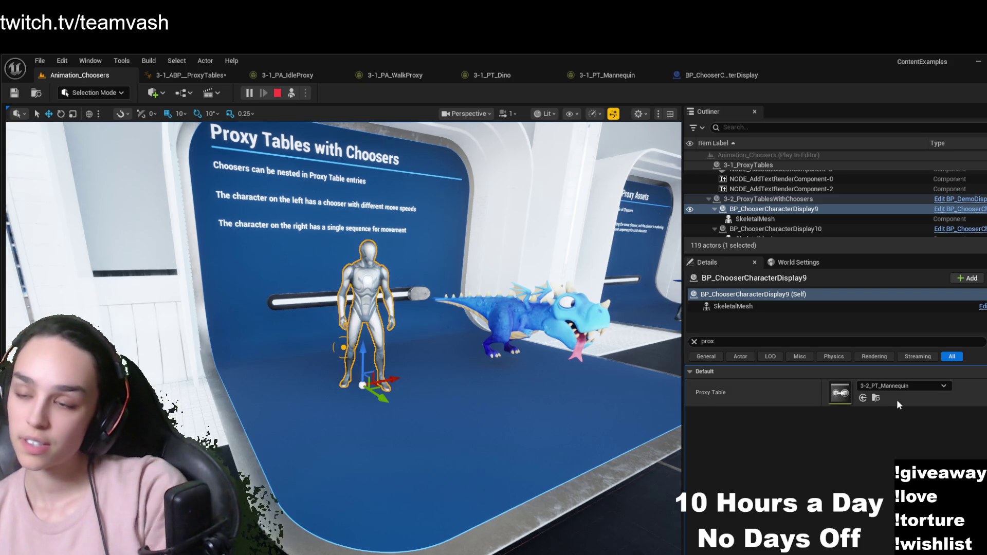
{"action": "left_click", "coordinate": [876, 400]}
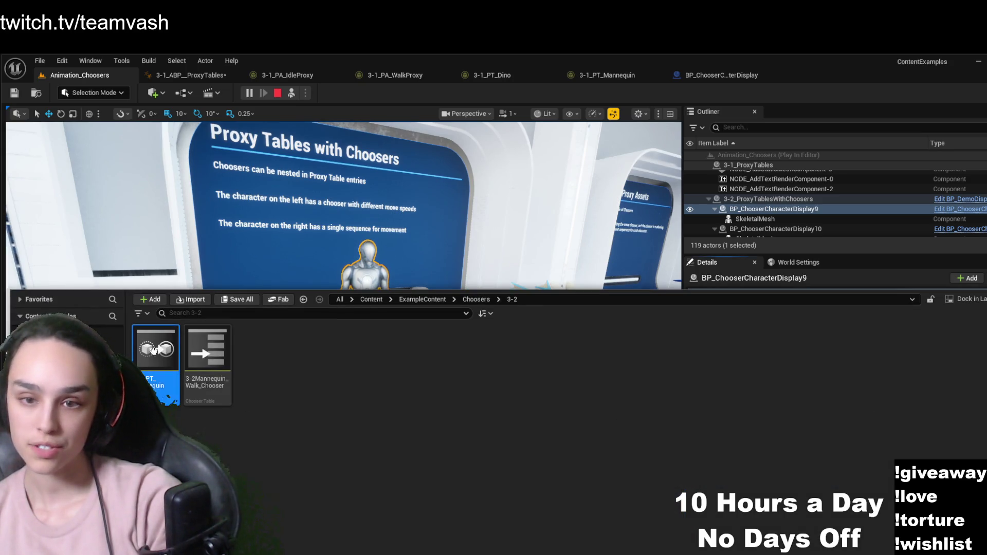
{"action": "double_click", "coordinate": [206, 355]}
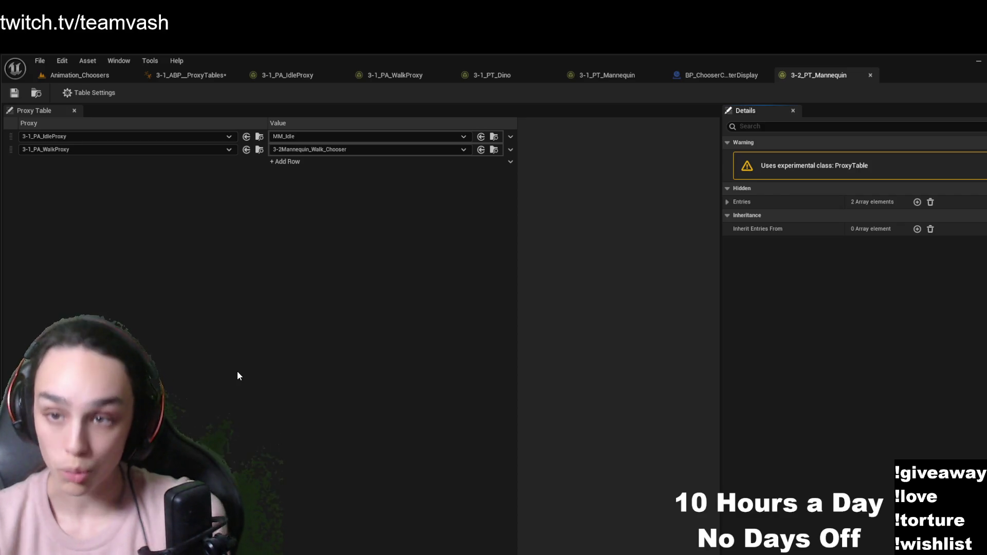
Open 3-2Mannequin_Walk_Chooser from the Content Drawer, then return to the level and possess the player
{"action": "key", "text": "ctrl+space"}
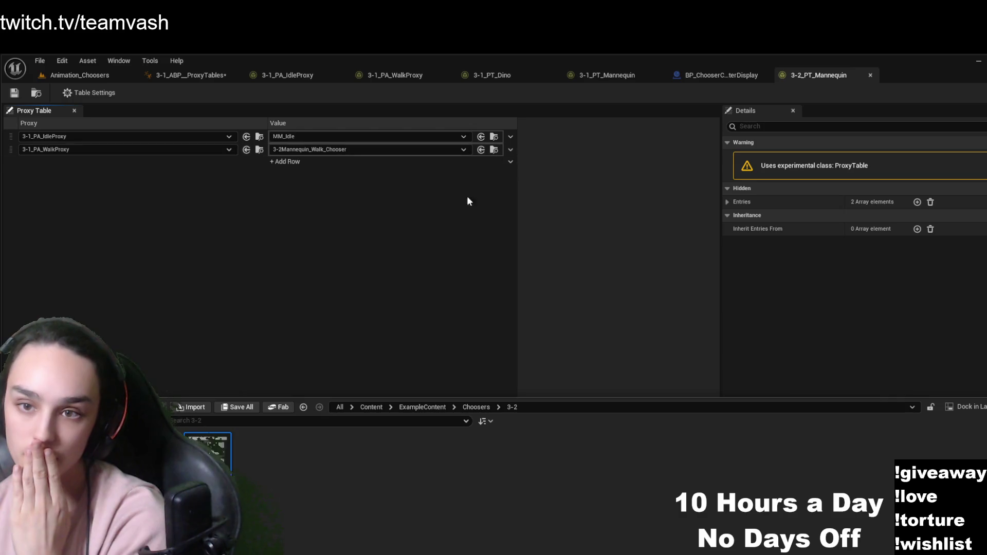
{"action": "double_click", "coordinate": [206, 448]}
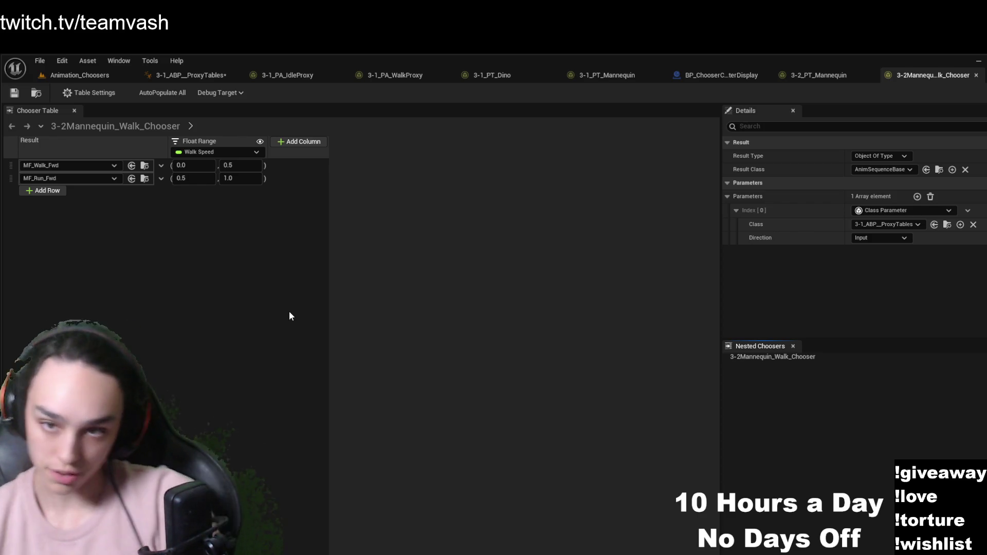
{"action": "left_click", "coordinate": [123, 73]}
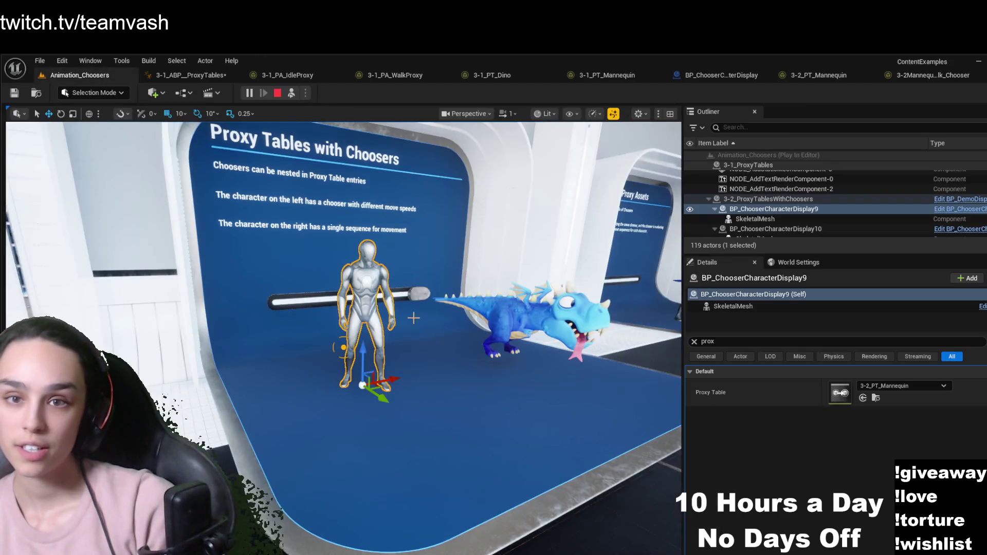
{"action": "key", "text": "F8"}
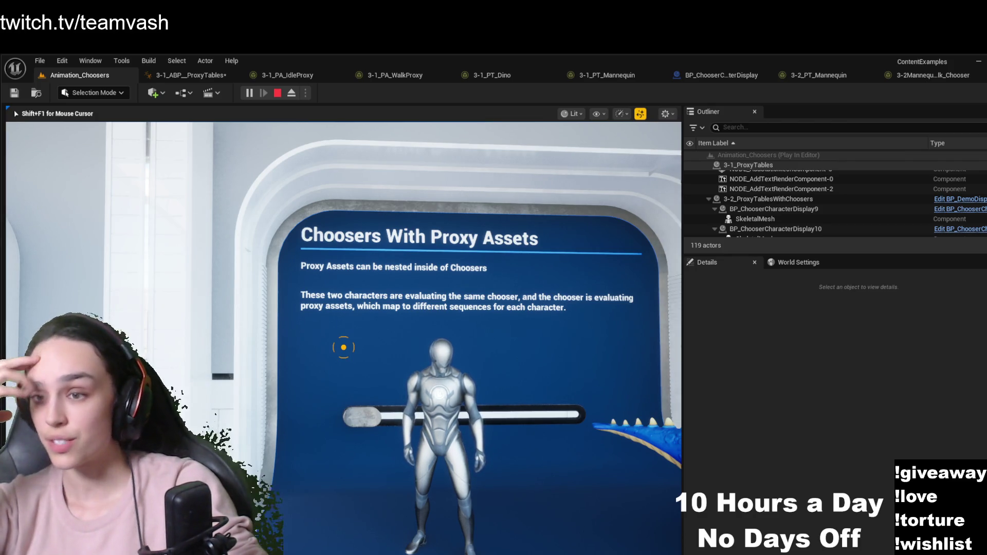
Watch the Choosers With Proxy Assets exhibit in play mode, then release player control with F8
{"action": "mouse_move", "coordinate": [344, 347]}
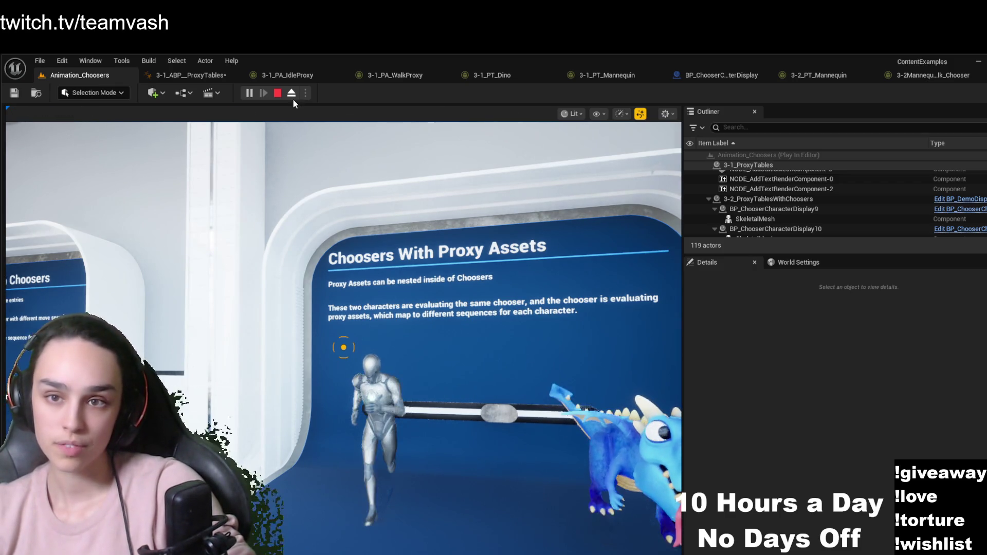
{"action": "key", "text": "F8"}
{"action": "left_click", "coordinate": [373, 386]}
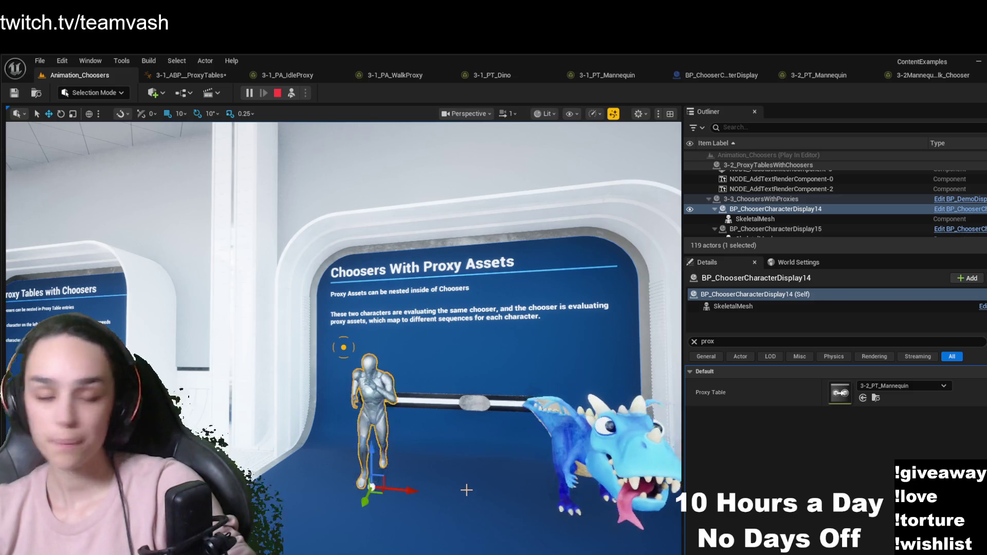
{"action": "left_click", "coordinate": [880, 402]}
{"action": "double_click", "coordinate": [206, 358]}
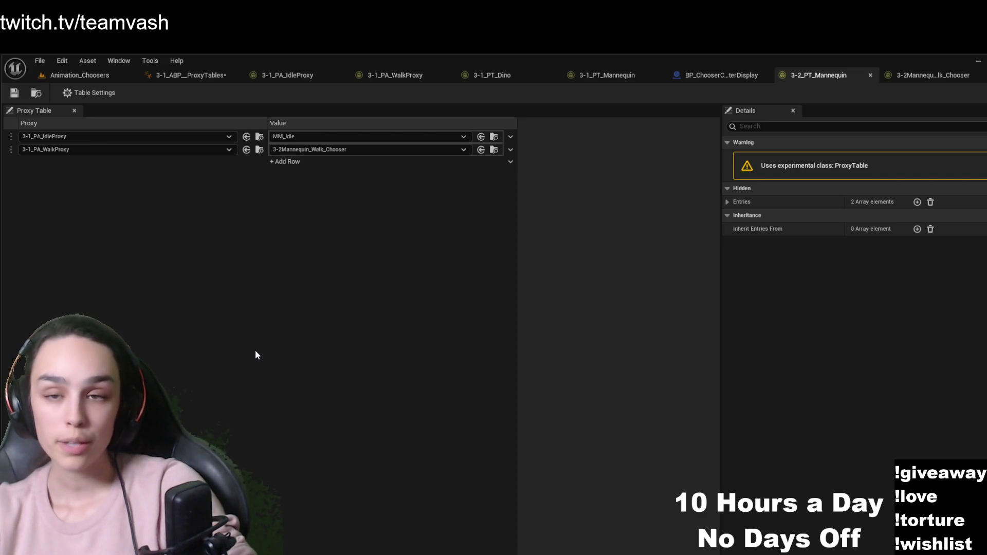
{"action": "left_click", "coordinate": [495, 151]}
{"action": "double_click", "coordinate": [360, 443]}
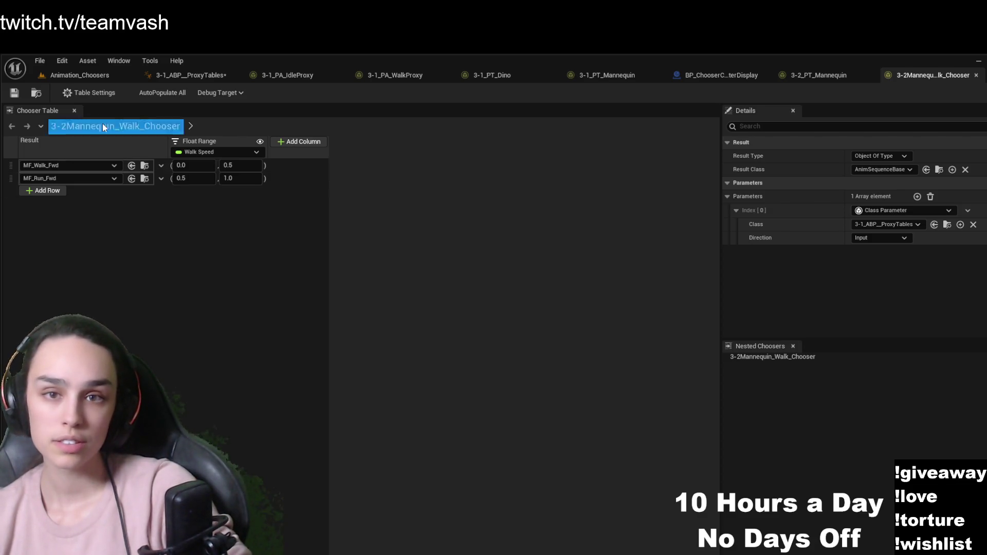
{"action": "left_click", "coordinate": [91, 77]}
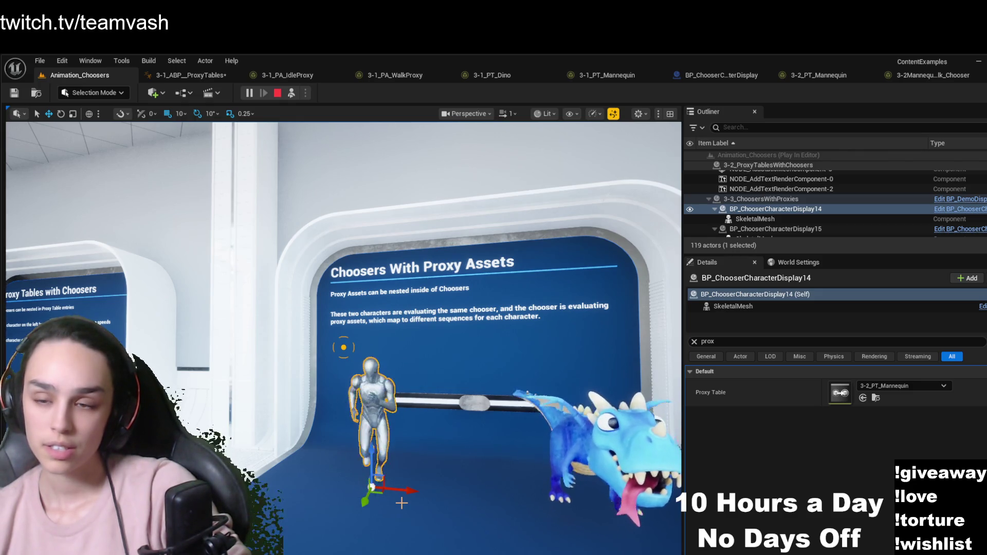
{"action": "left_click", "coordinate": [775, 228]}
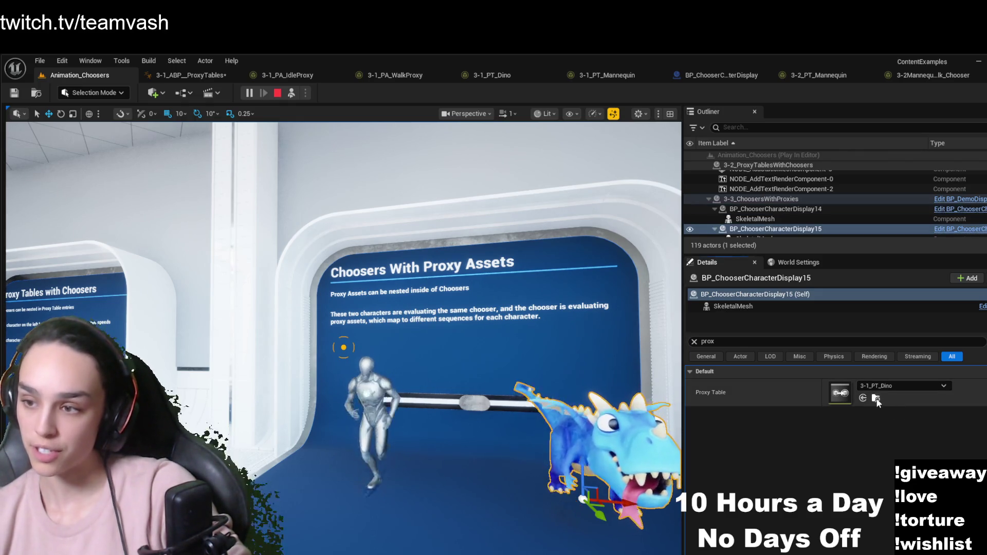
{"action": "left_click", "coordinate": [876, 398]}
{"action": "double_click", "coordinate": [301, 400]}
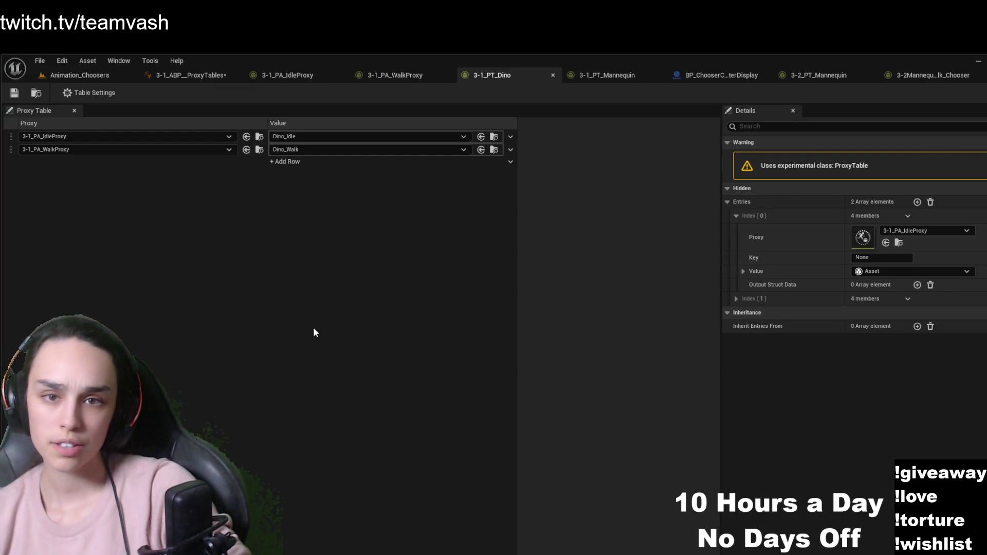
{"action": "left_click", "coordinate": [107, 80]}
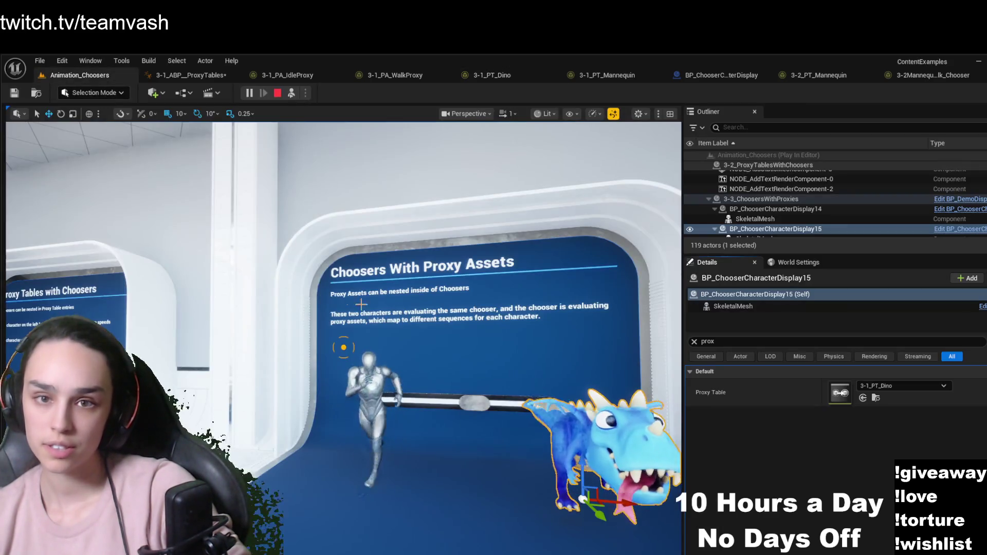
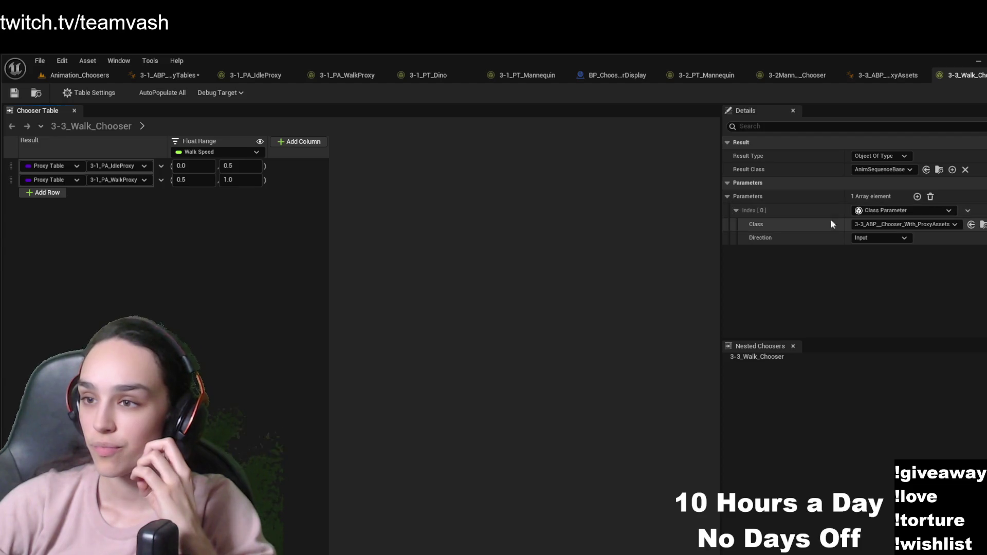
Browse the Content Drawer to Choosers > 3-1 and view the 3-1_PA_IdleProxy asset's Details
{"action": "key", "text": "ctrl+space"}
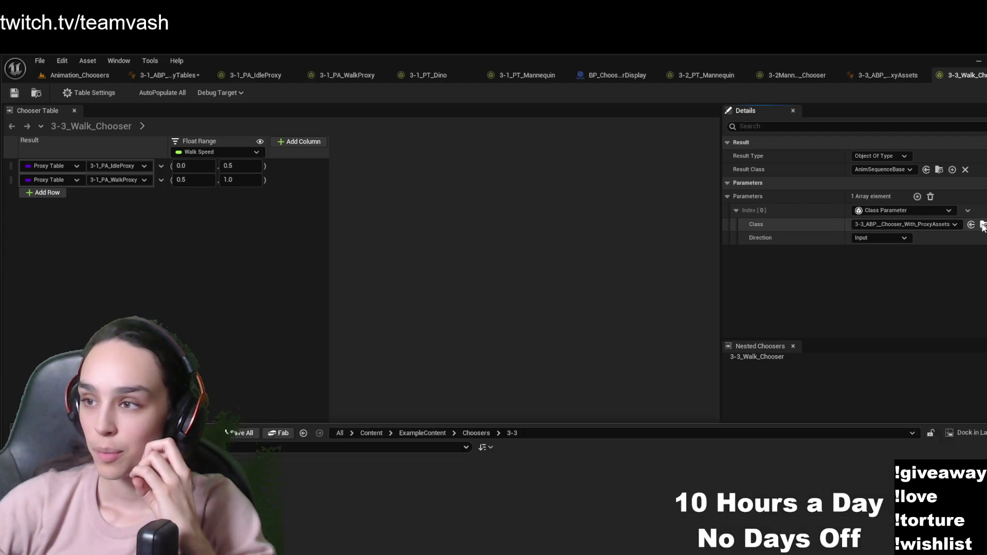
{"action": "left_click", "coordinate": [478, 408]}
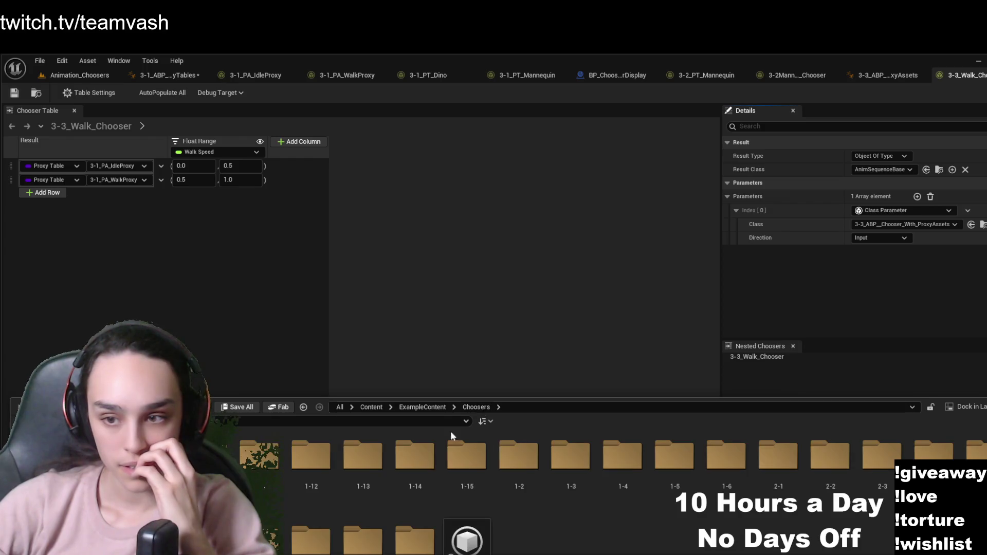
{"action": "left_click", "coordinate": [476, 314]}
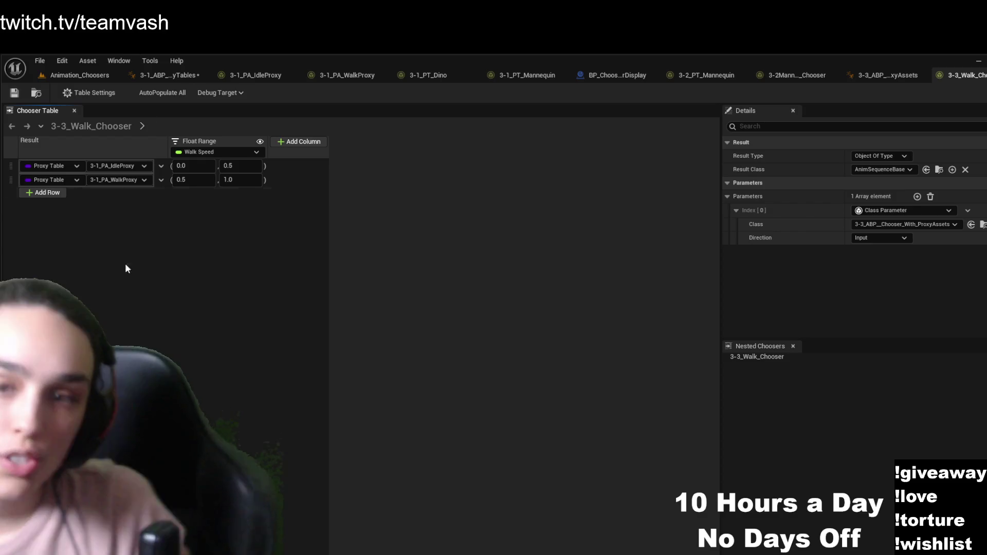
{"action": "key", "text": "ctrl+space"}
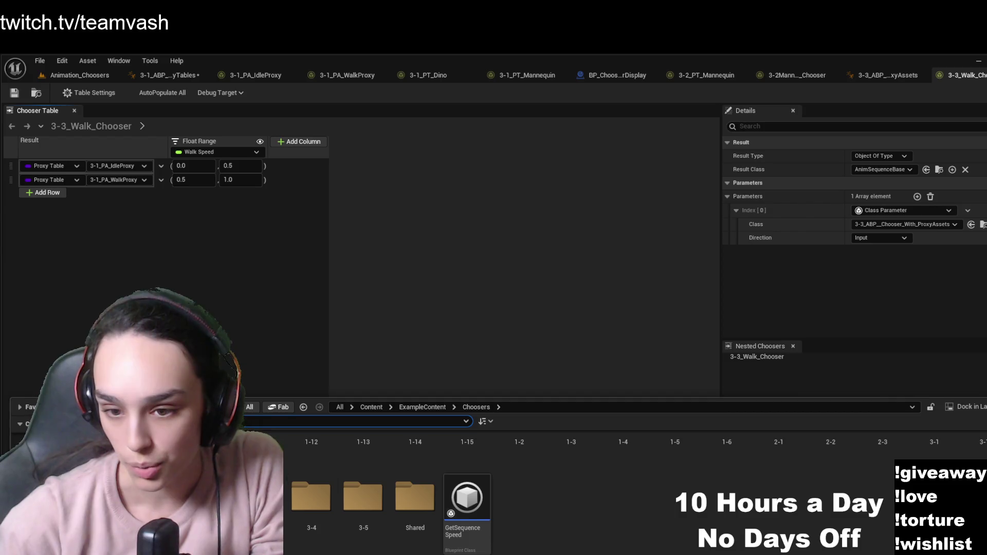
{"action": "scroll", "coordinate": [520, 531], "scroll_direction": "up", "scroll_amount": 1}
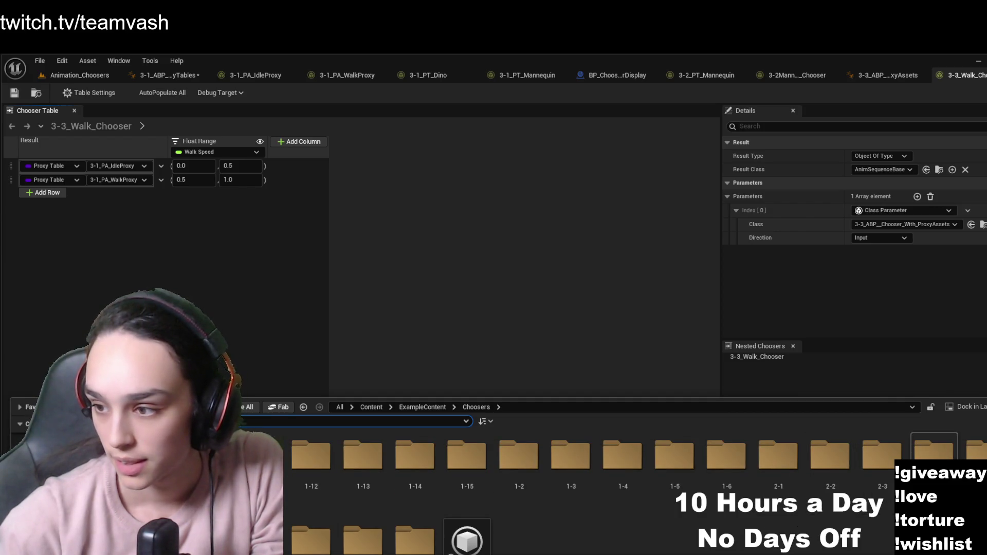
{"action": "double_click", "coordinate": [934, 450]}
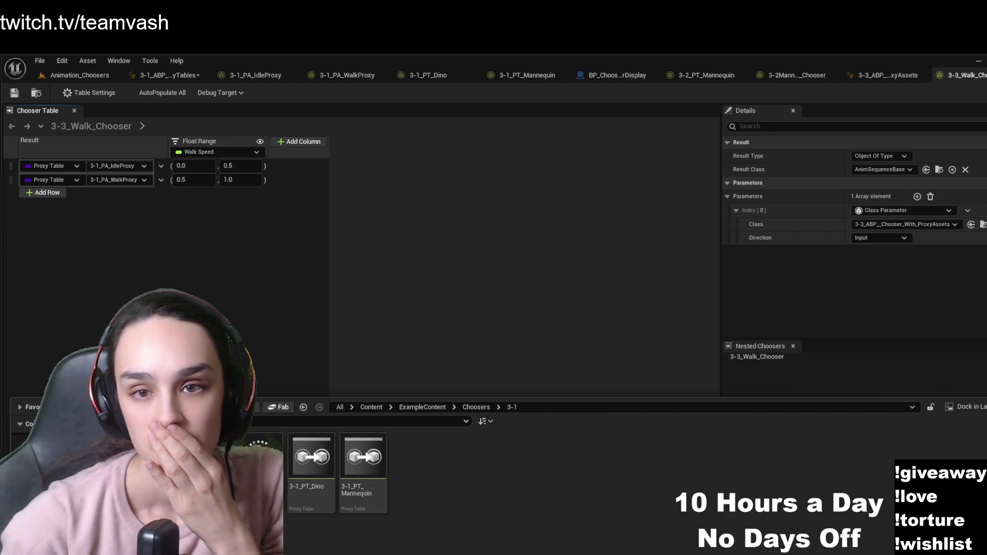
{"action": "left_click", "coordinate": [255, 75]}
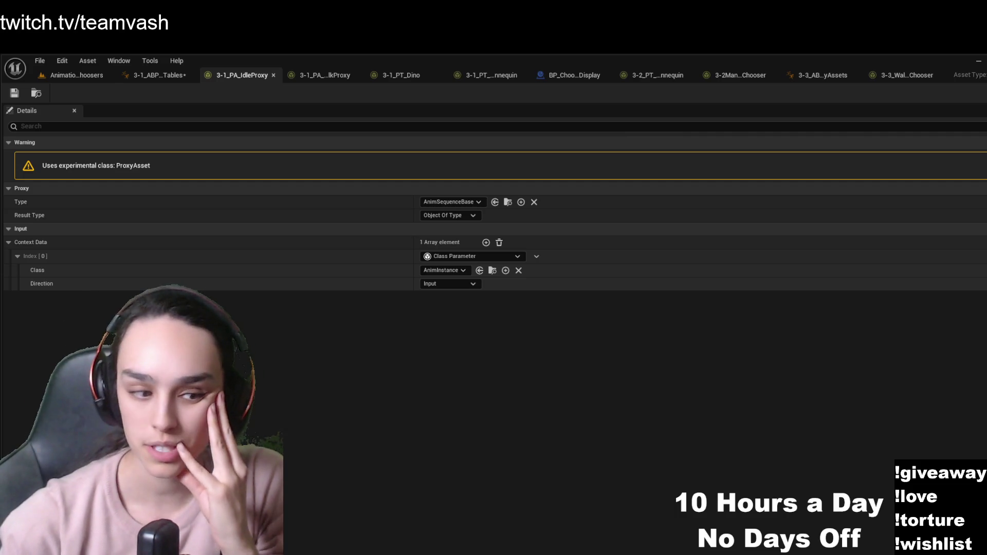
Flip through the 3-1_PA_WalkProxy and 3-3 anim blueprint tabs, ending on 3-3_Walk_Chooser
{"action": "key", "text": "ctrl+space"}
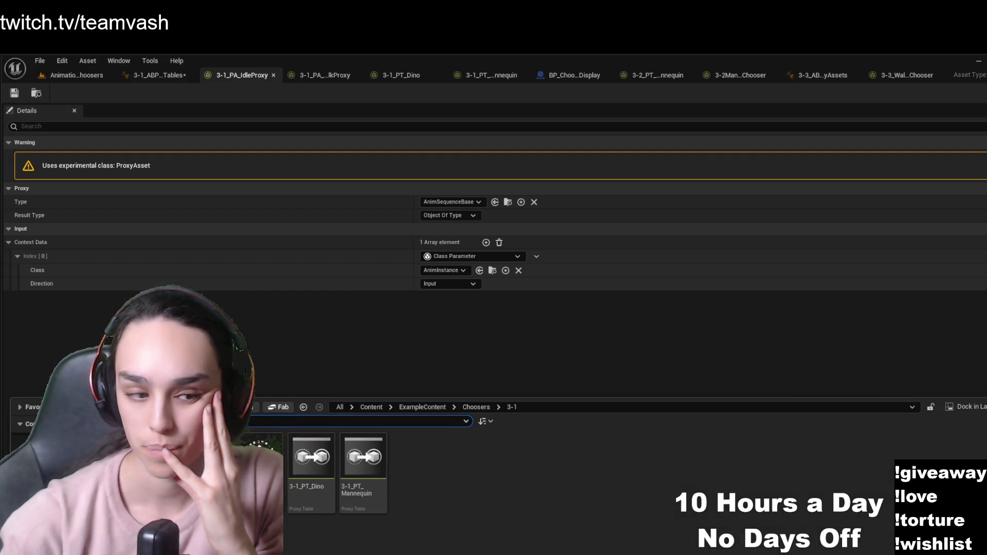
{"action": "left_click", "coordinate": [325, 75]}
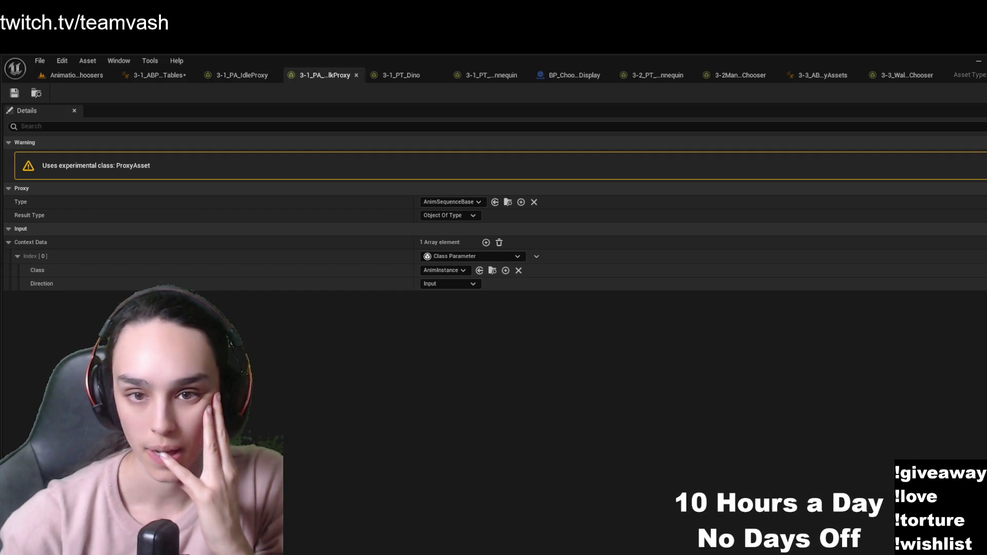
{"action": "key", "text": "ctrl+space"}
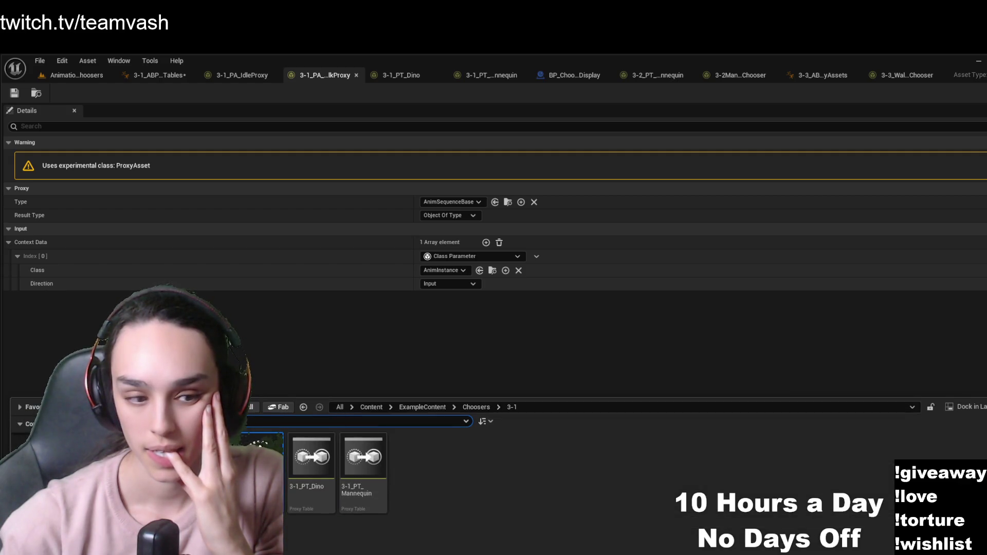
{"action": "left_click", "coordinate": [812, 72]}
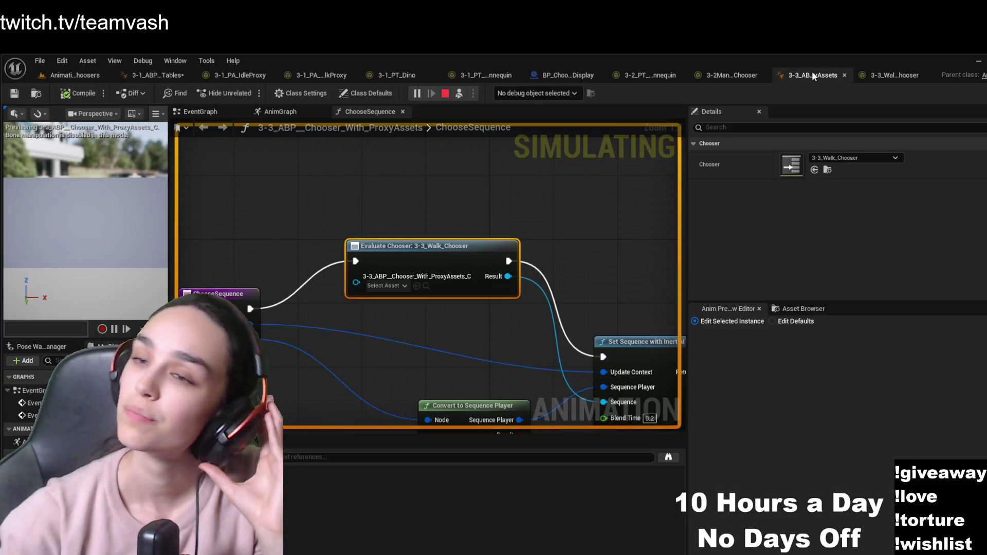
{"action": "left_click", "coordinate": [910, 76]}
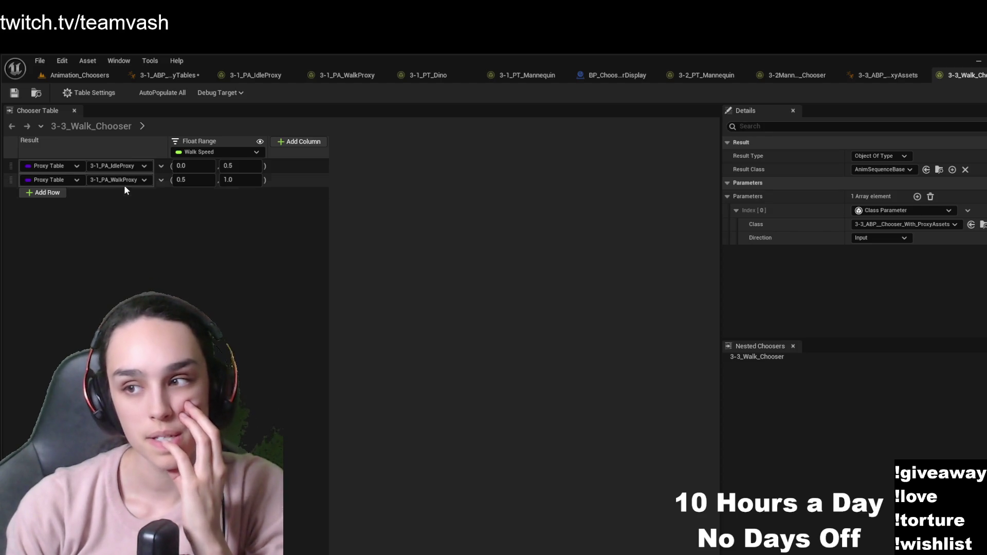
{"action": "left_click", "coordinate": [103, 77]}
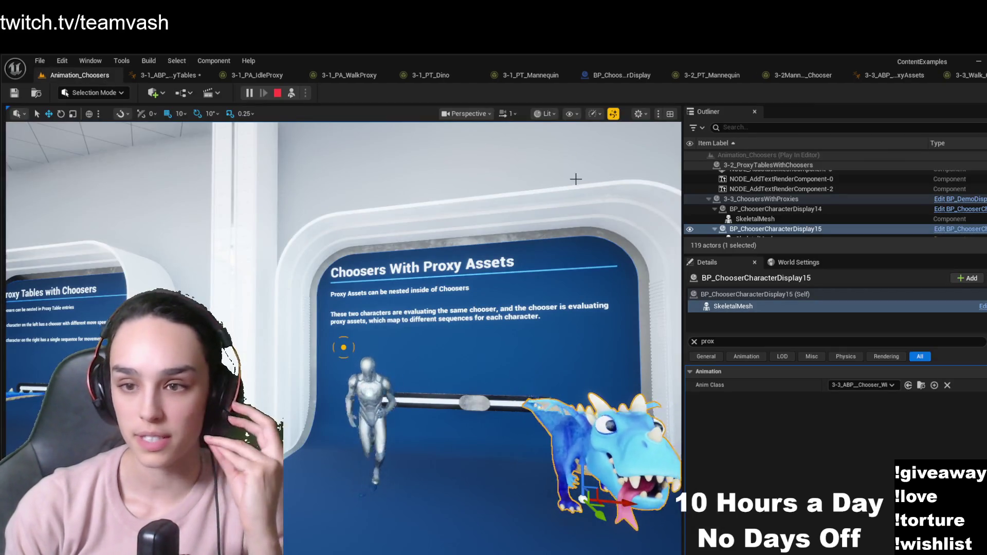
{"action": "key", "text": "w"}
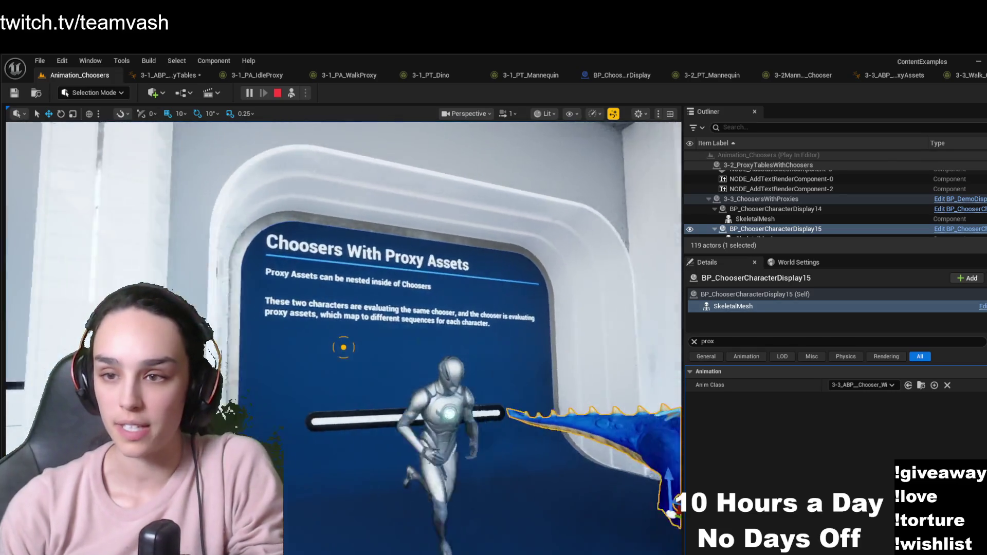
{"action": "key", "text": "w"}
{"action": "left_click", "coordinate": [343, 347]}
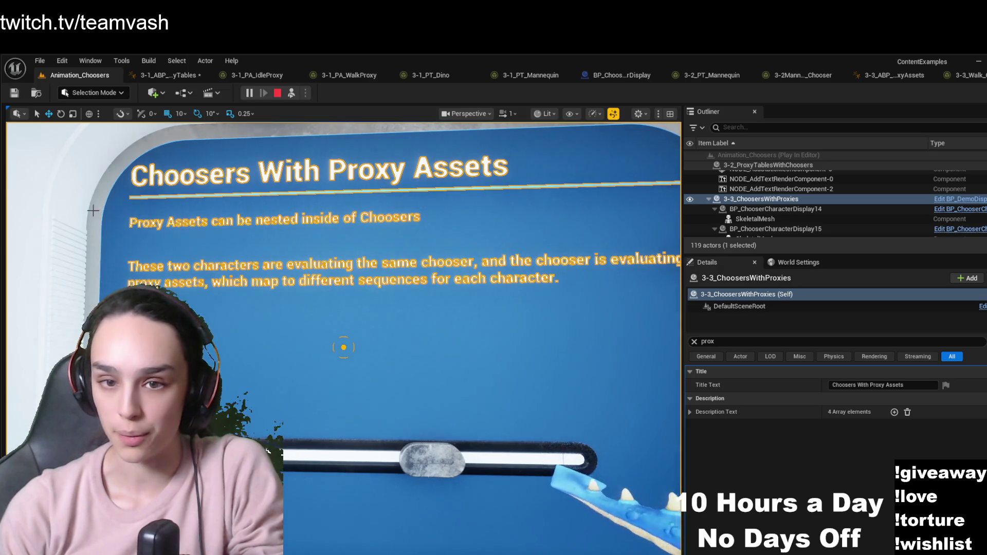
{"action": "key", "text": "s"}
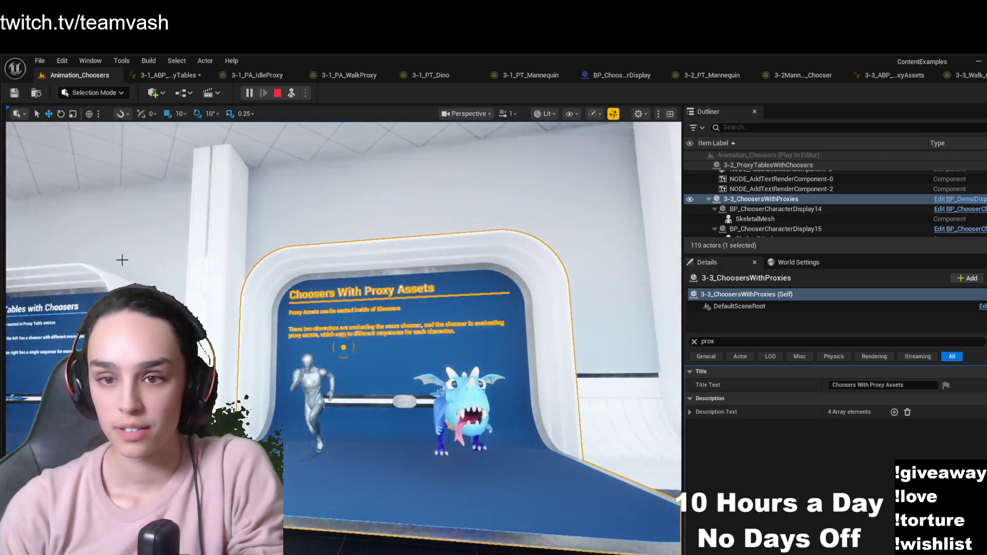
{"action": "left_click", "coordinate": [126, 259]}
{"action": "key", "text": "w"}
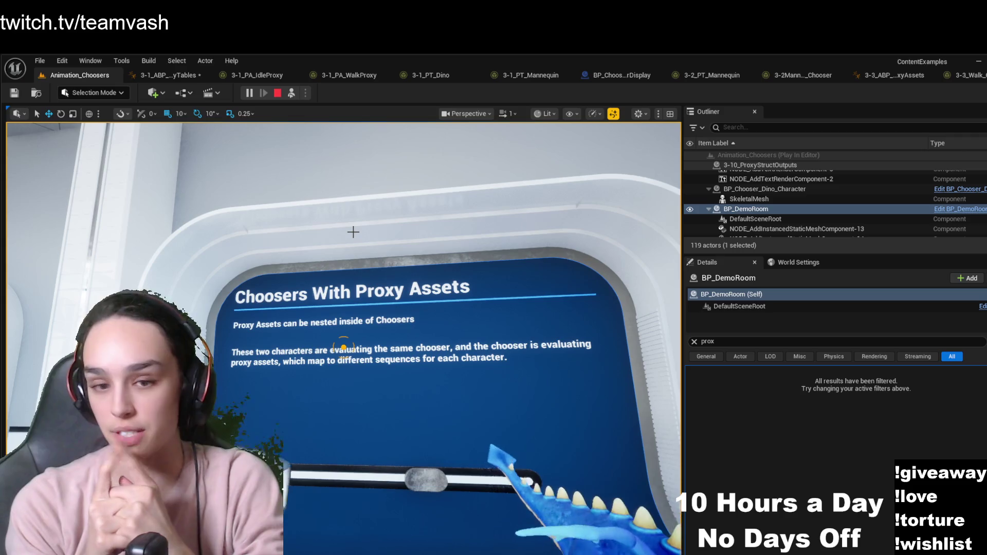
{"action": "left_click", "coordinate": [964, 75]}
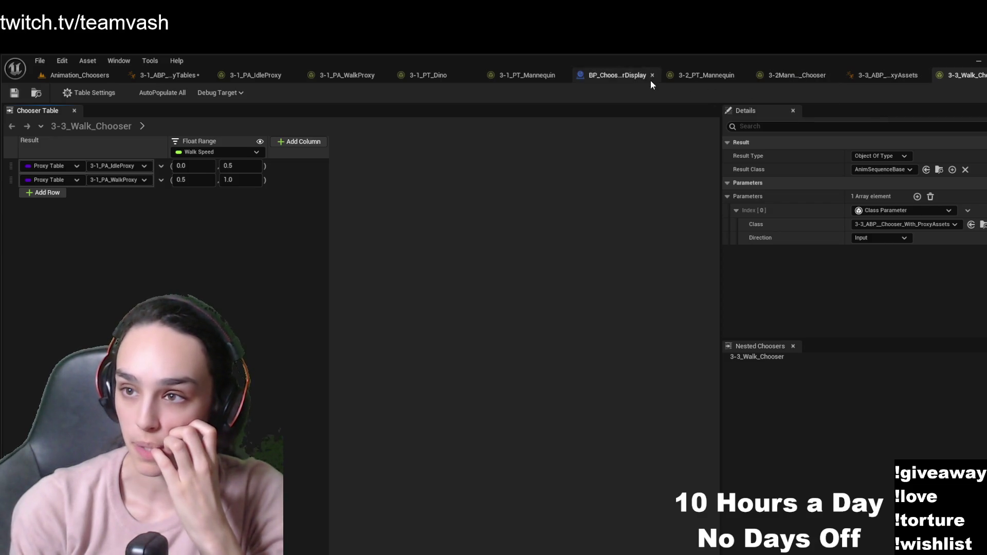
Open 3-1_PA_WalkProxy from Choosers/3-1 via the Content Drawer
{"action": "key", "text": "ctrl+space"}
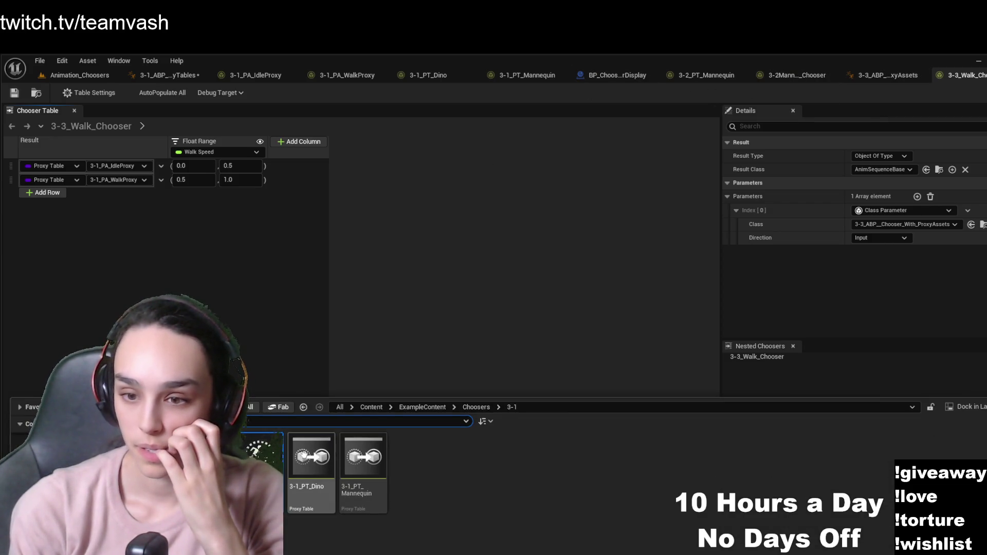
{"action": "double_click", "coordinate": [363, 471]}
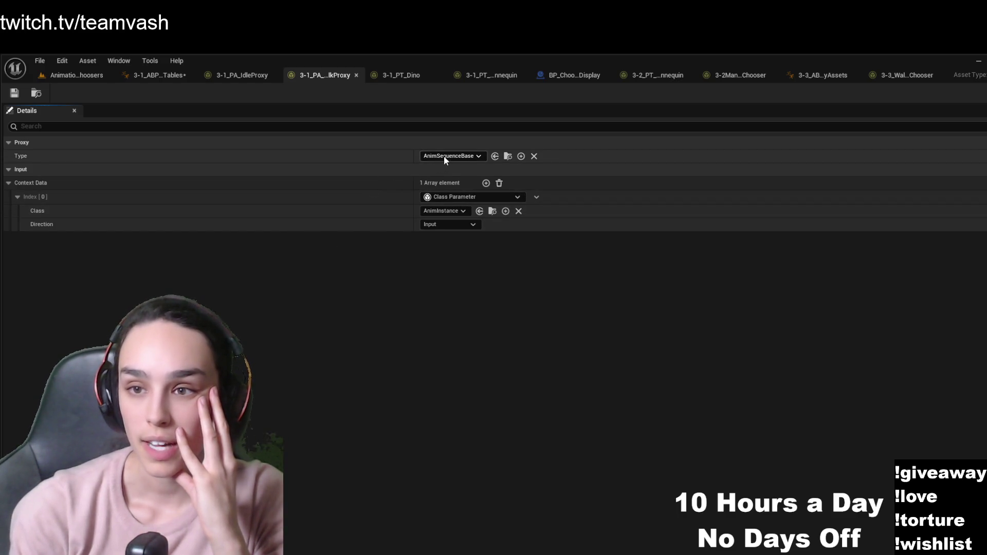
Locate the proxy's Type and Class assets, then return to the Animation_Choosers level
{"action": "left_click", "coordinate": [508, 157]}
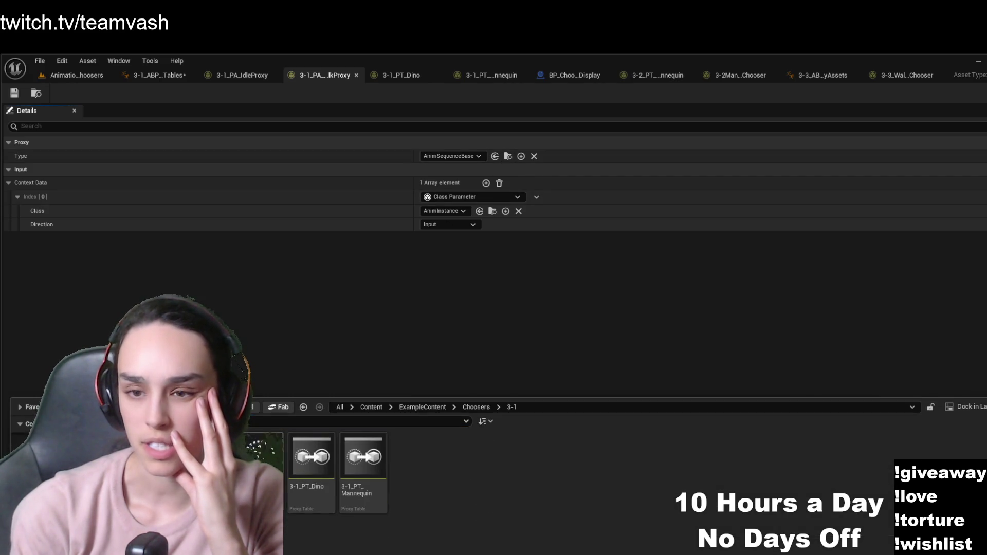
{"action": "left_click", "coordinate": [422, 319]}
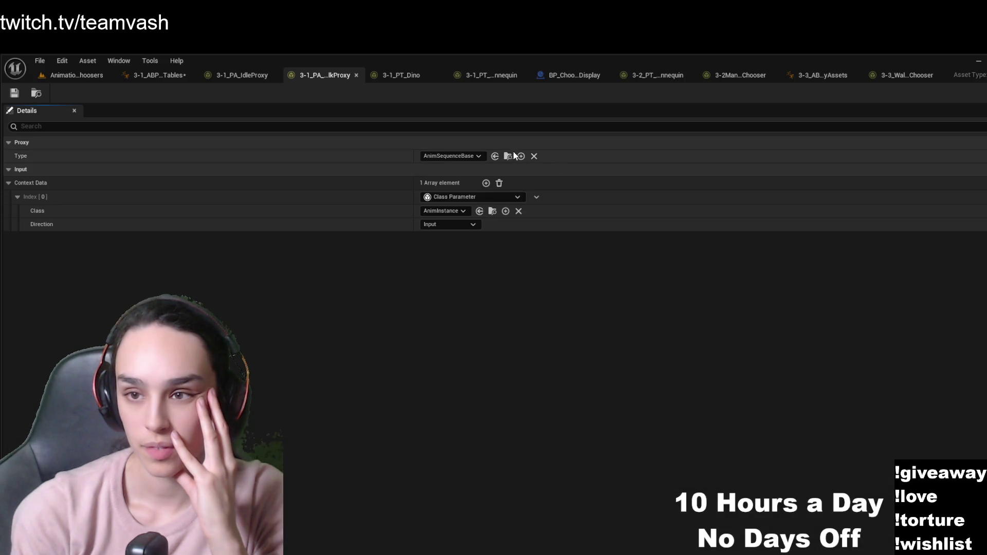
{"action": "left_click", "coordinate": [507, 156]}
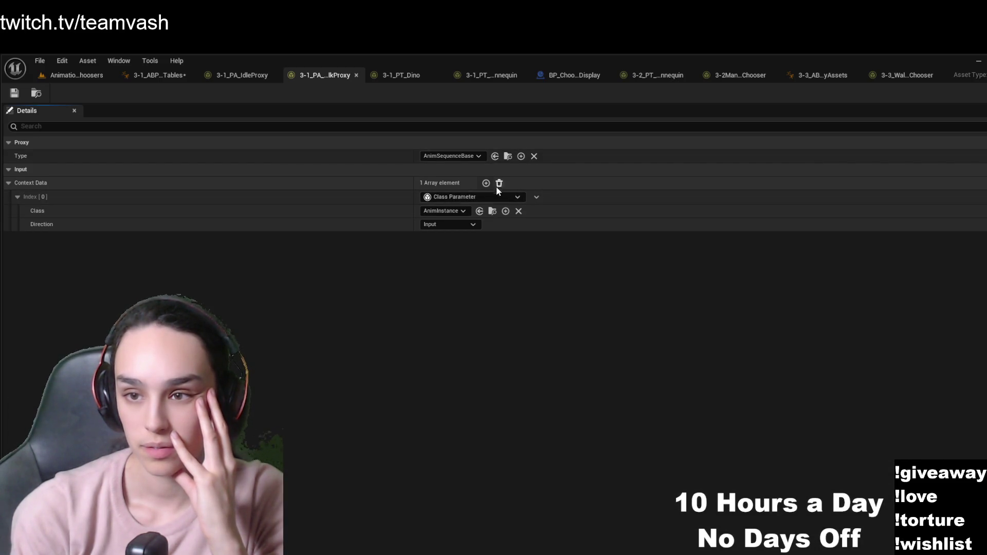
{"action": "left_click", "coordinate": [491, 211]}
{"action": "left_click", "coordinate": [302, 334]}
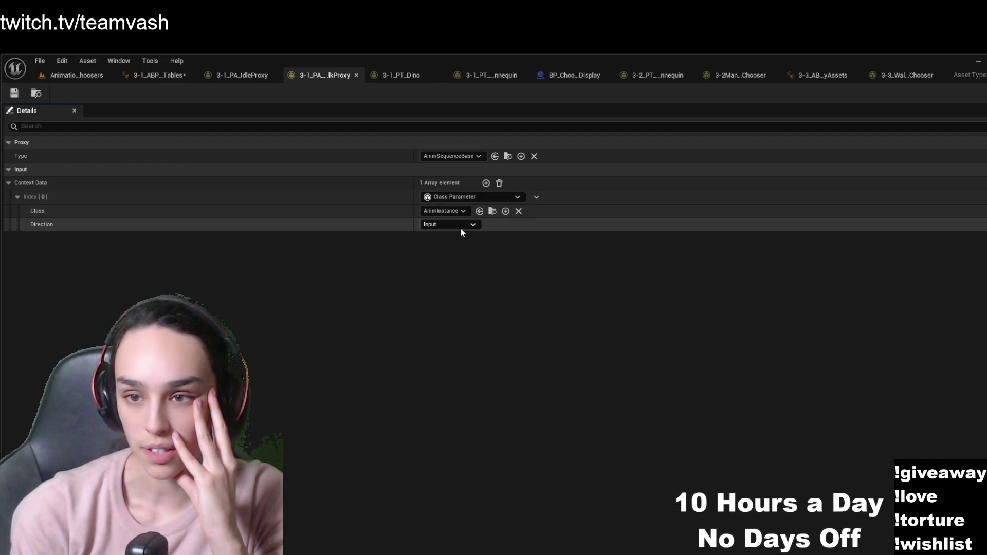
{"action": "left_click", "coordinate": [83, 75]}
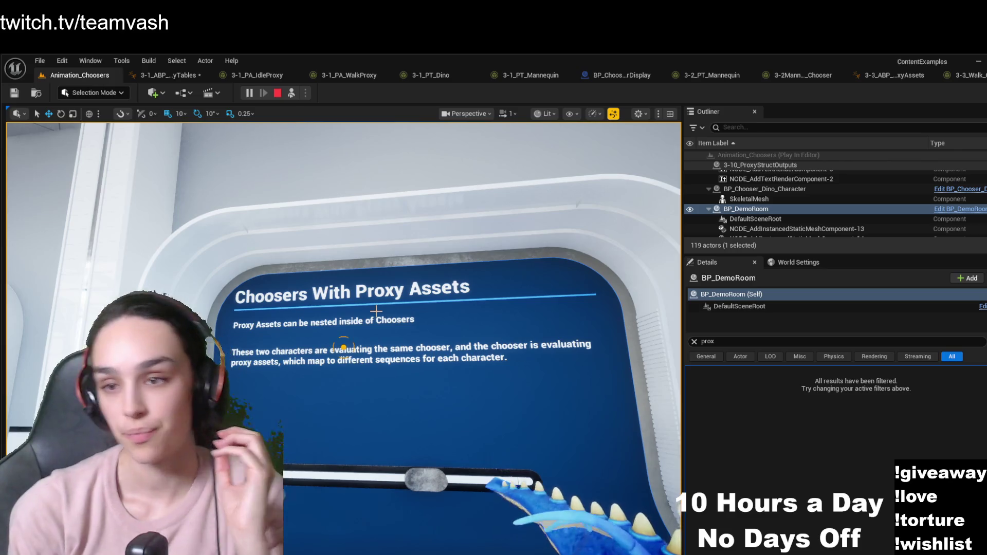
Walk to the Anim Class Proxies board in PIE and step on its floor button
{"action": "left_click", "coordinate": [291, 93]}
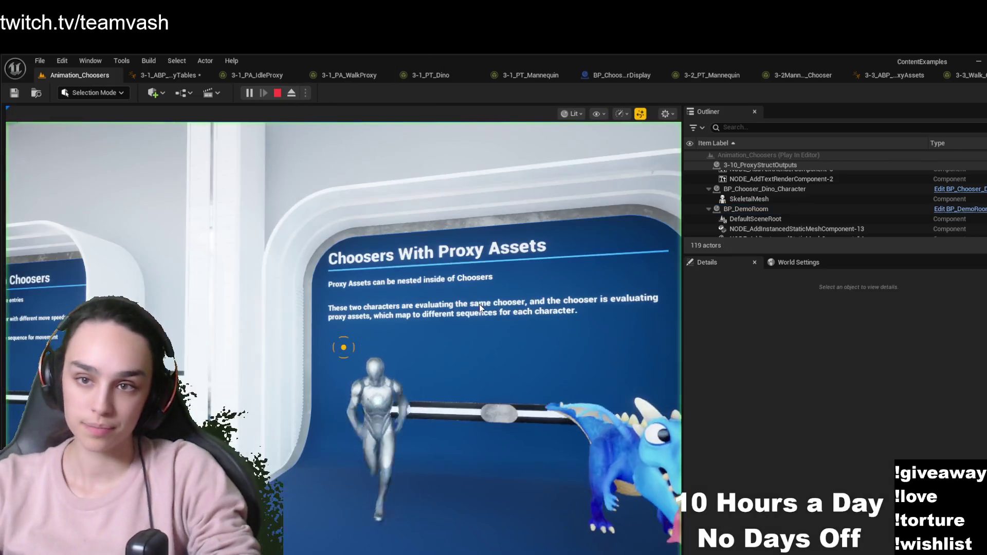
{"action": "key", "text": "w"}
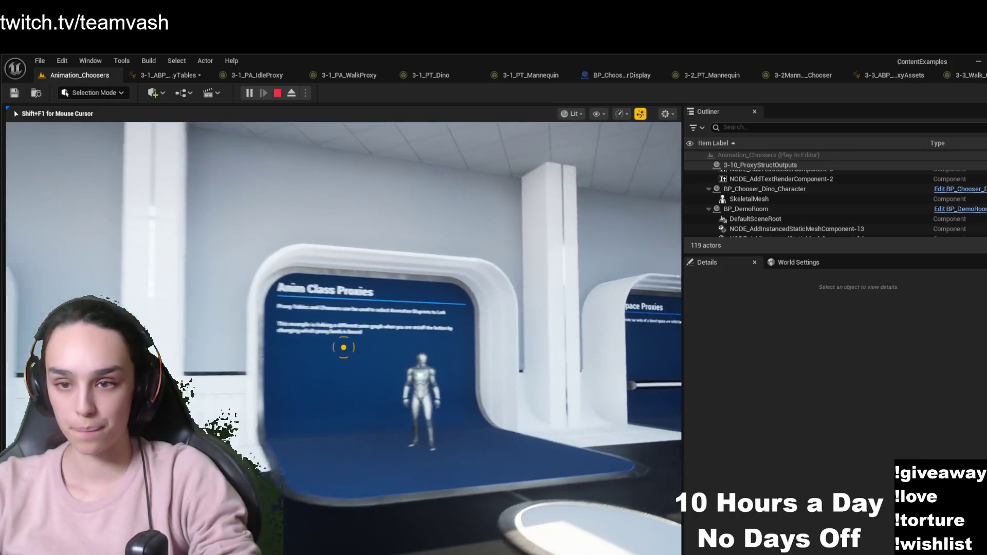
{"action": "key", "text": "w"}
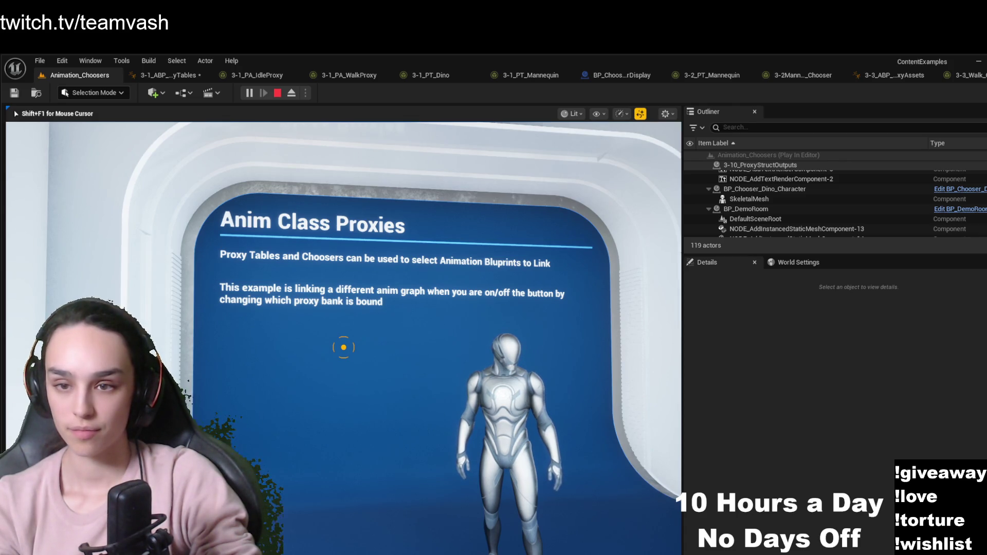
{"action": "key", "text": "w"}
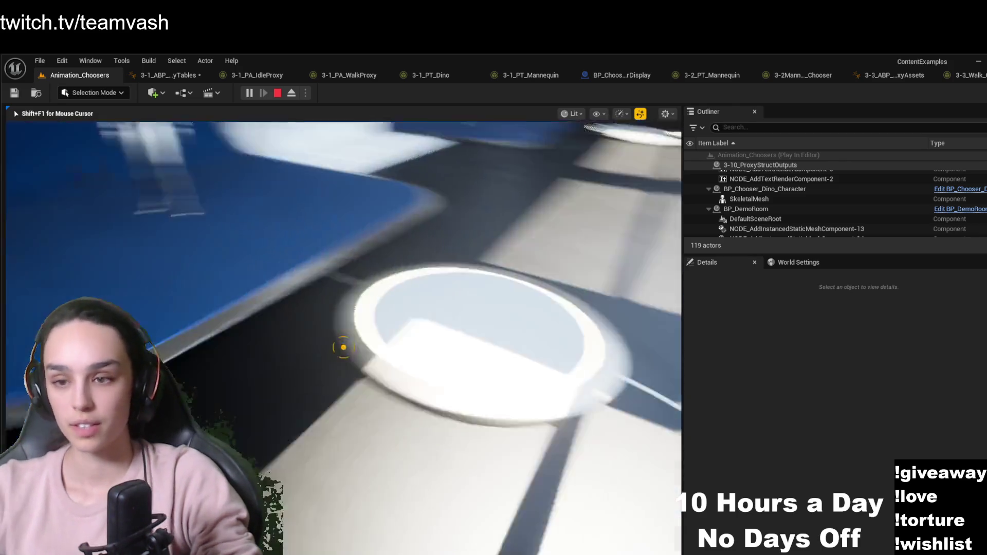
Continue to the Blend Space Proxies board and back away to watch both mannequins
{"action": "key", "text": "w"}
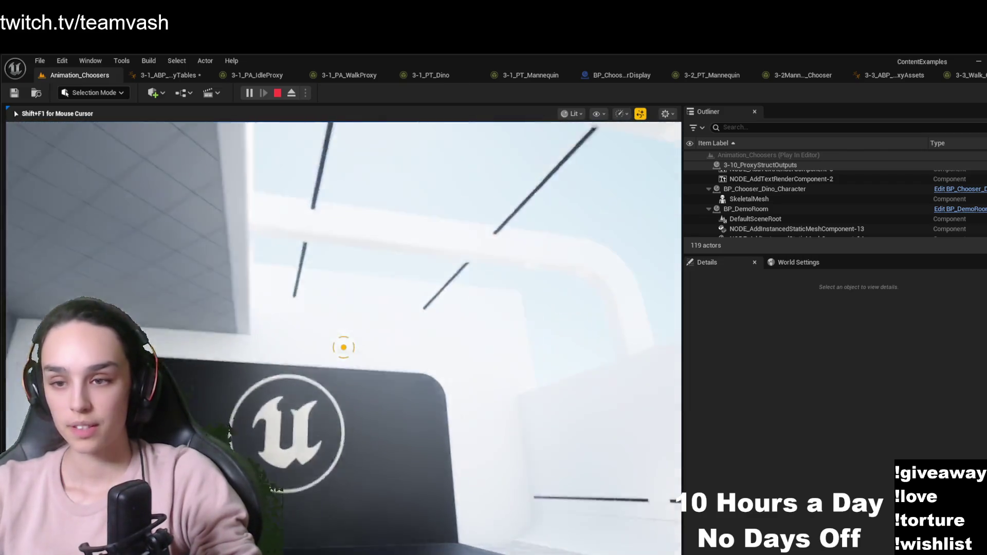
{"action": "key", "text": "w"}
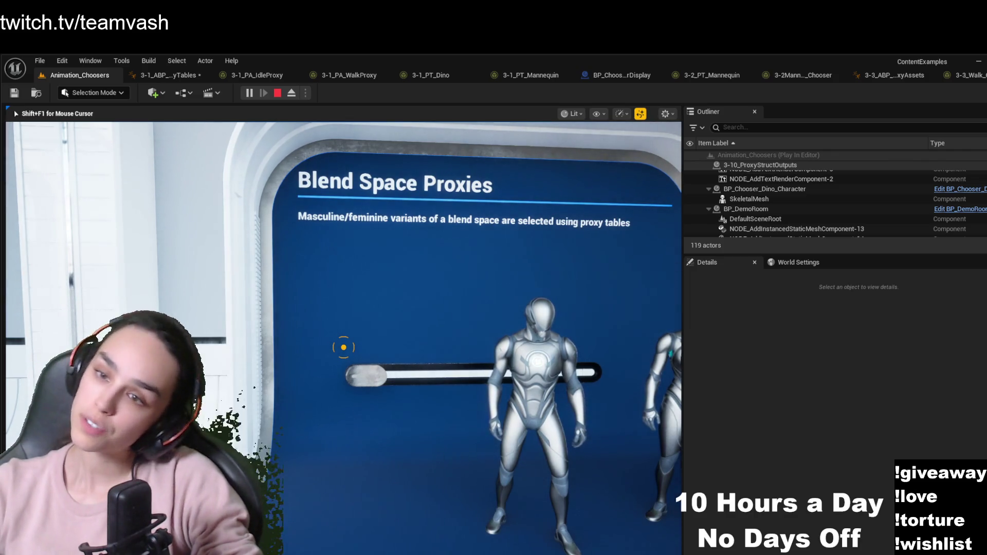
{"action": "key", "text": "s"}
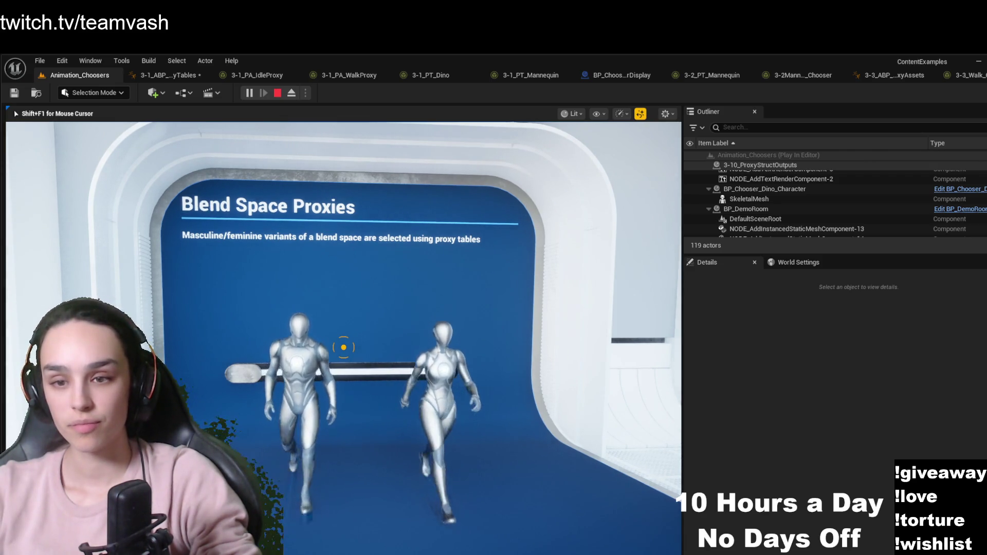
Walk up to the Packed Level Actor Chooser board and line up with its slider
{"action": "mouse_move", "coordinate": [344, 347]}
{"action": "key", "text": "w"}
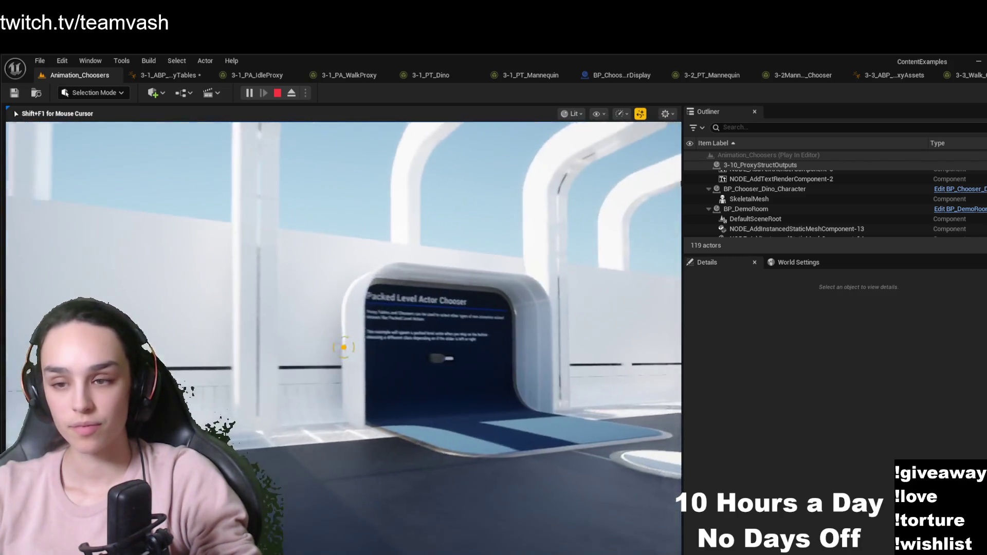
{"action": "key", "text": "w"}
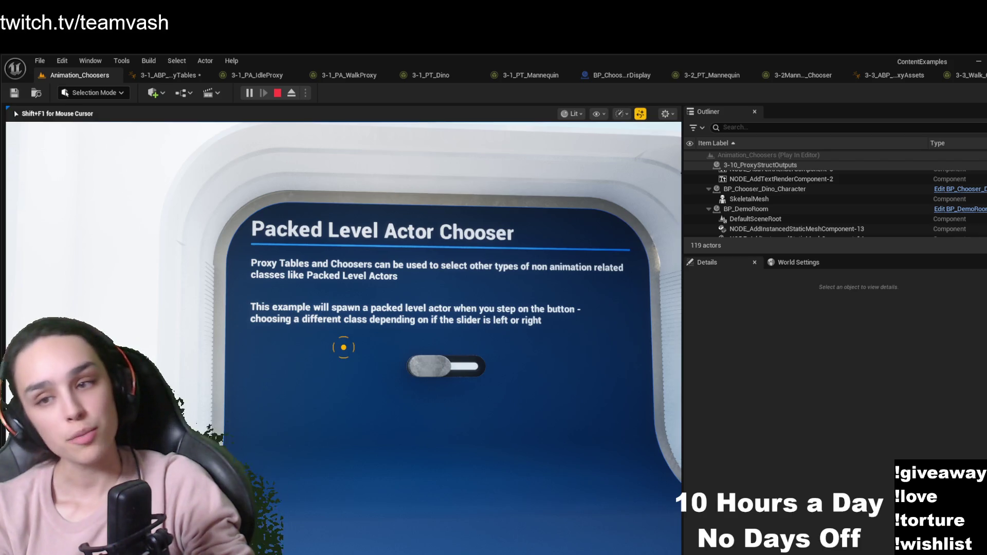
{"action": "key", "text": "w"}
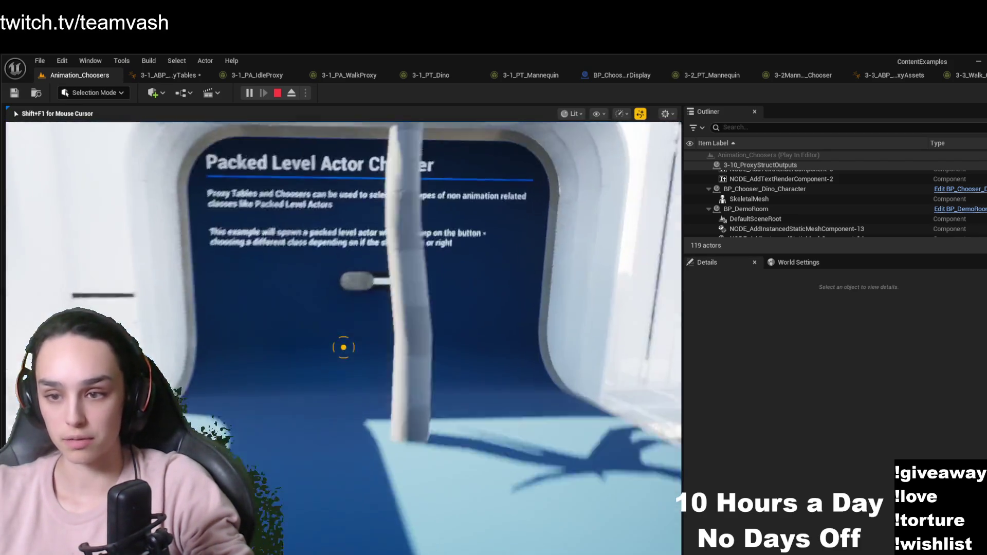
{"action": "key", "text": "w"}
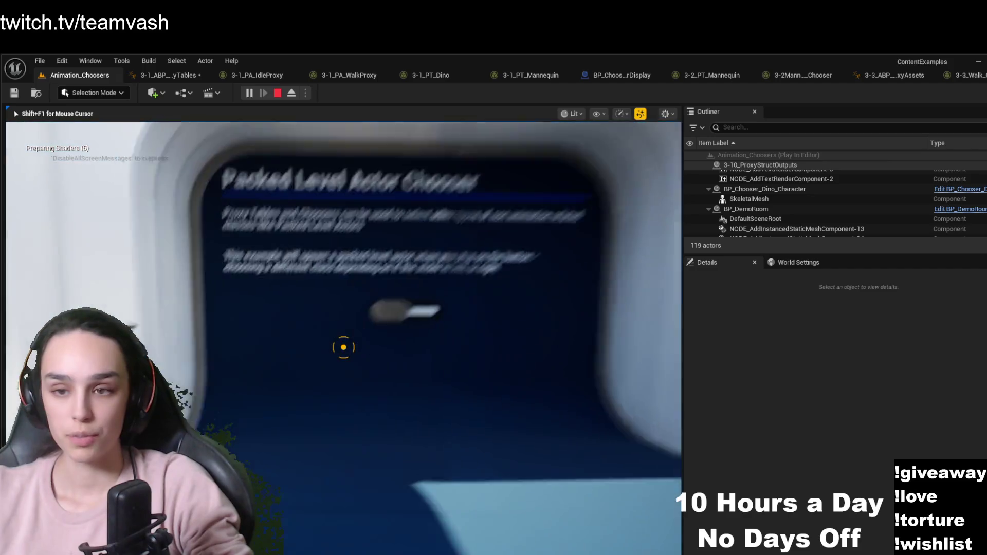
{"action": "key", "text": "a"}
{"action": "key", "text": "a"}
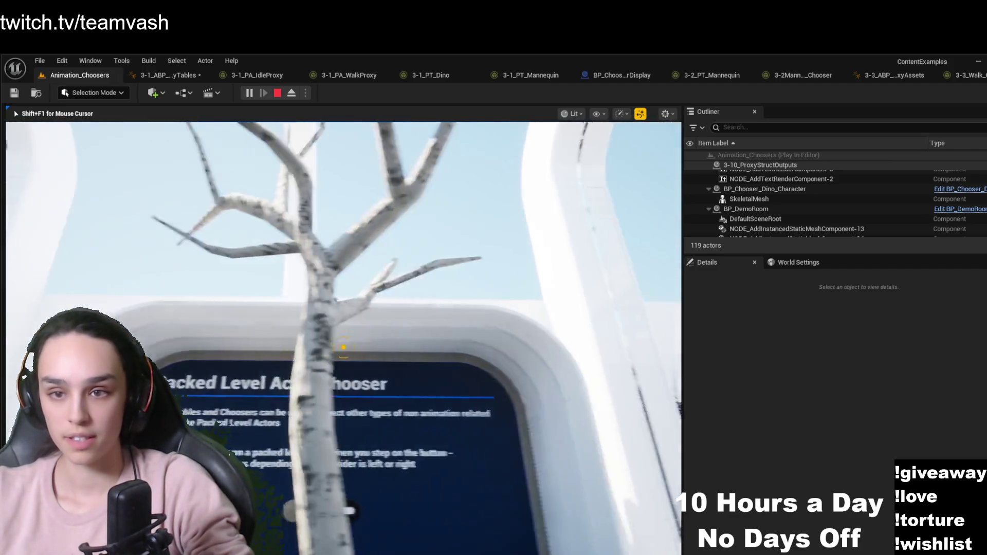
{"action": "key", "text": "d"}
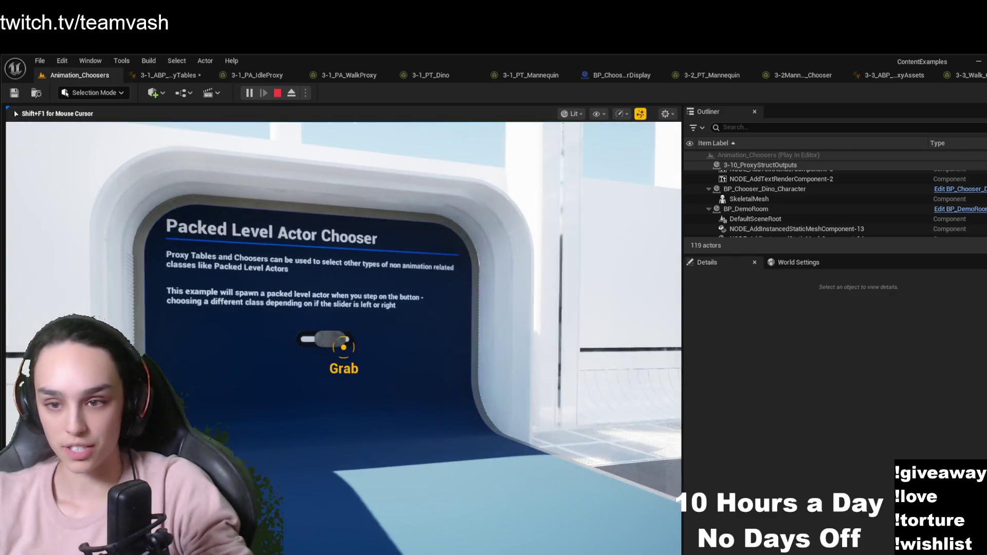
Flip the Packed Level Actor Chooser slider to the other side and recapture the game view
{"action": "left_click", "coordinate": [344, 348]}
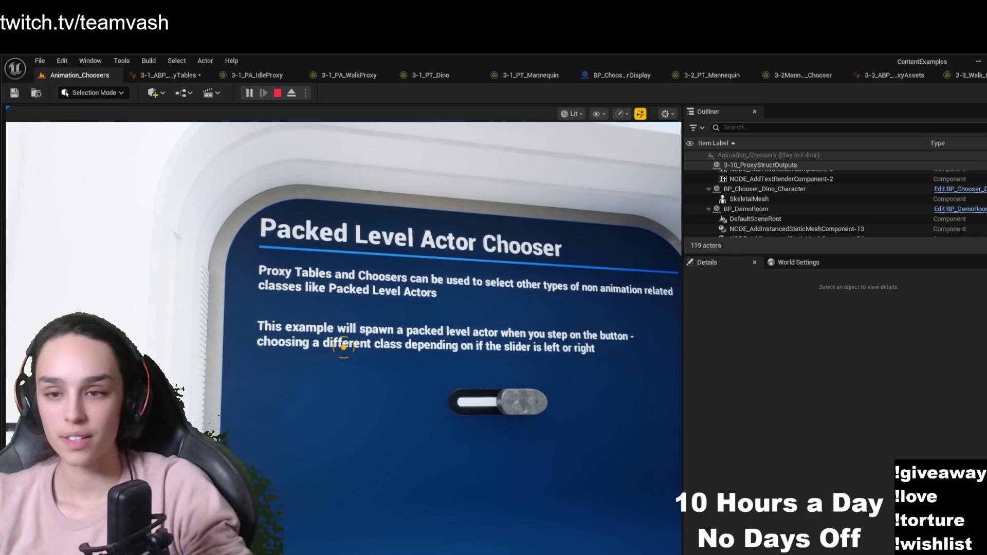
{"action": "left_click", "coordinate": [473, 359]}
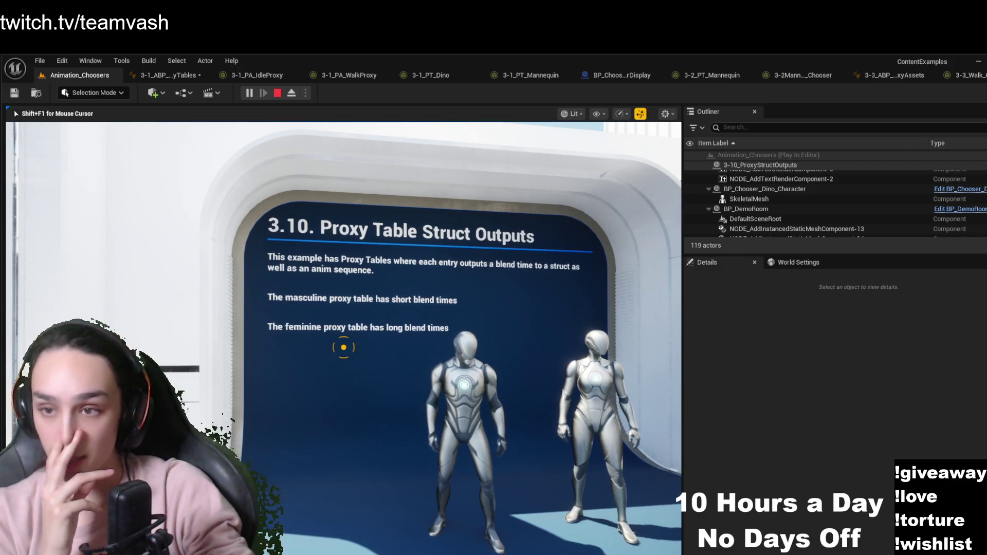
Walk past the Proxy Table Struct Outputs, Object Output Column and Struct Output Column boards
{"action": "key", "text": "w"}
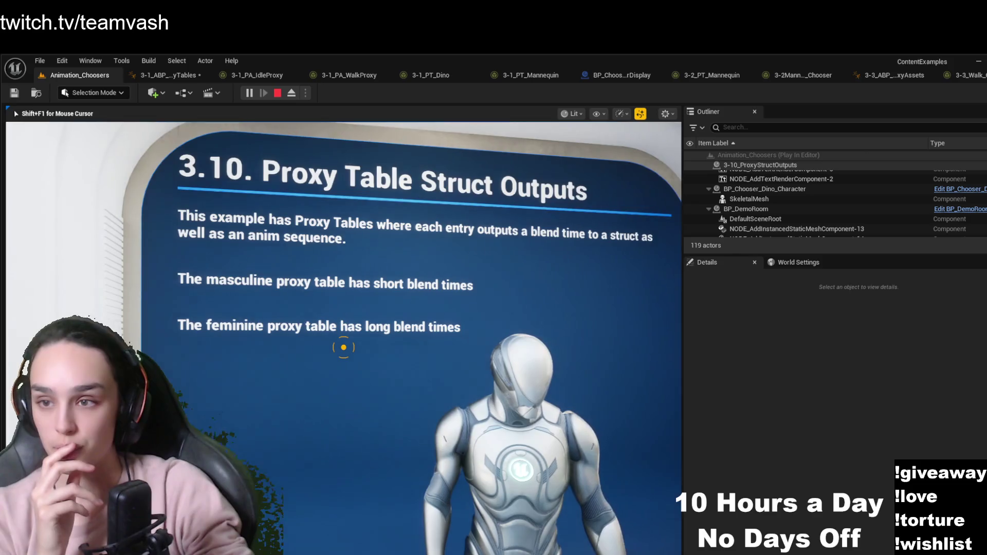
{"action": "key", "text": "d"}
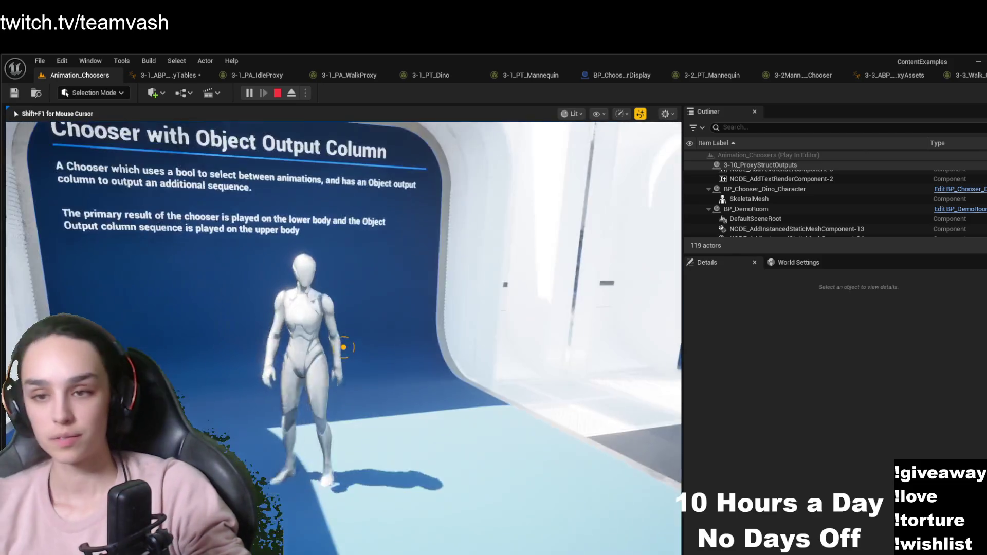
{"action": "key", "text": "a"}
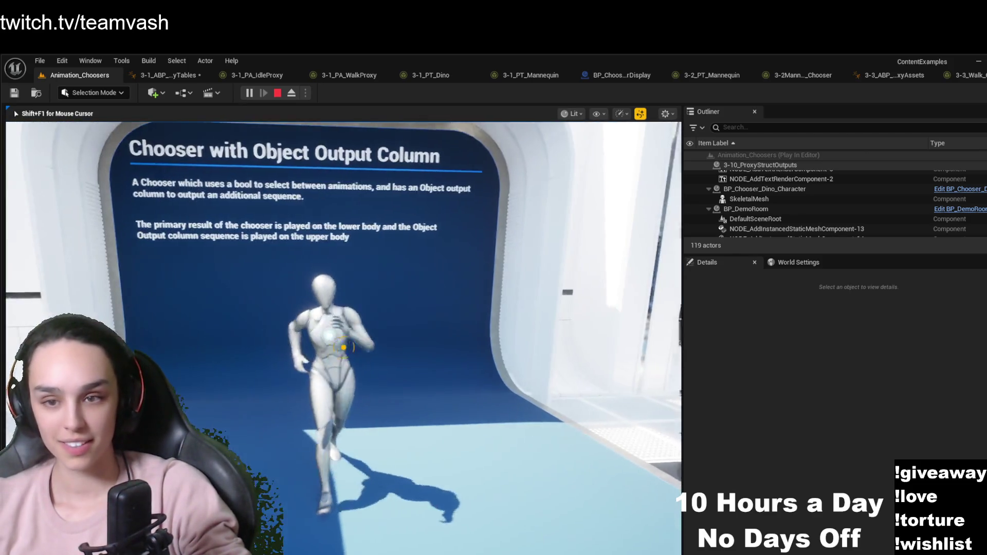
{"action": "key", "text": "w"}
{"action": "key", "text": "w"}
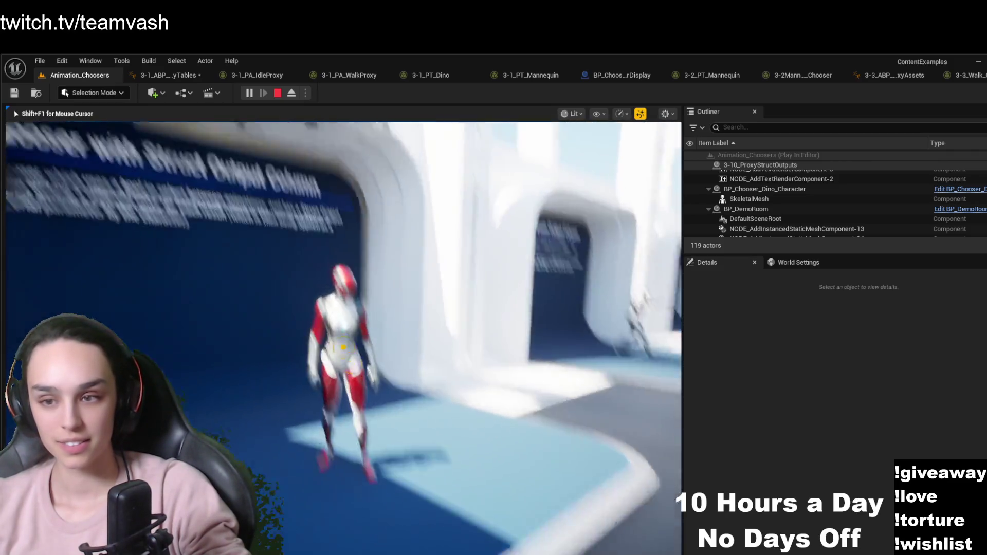
{"action": "key", "text": "d"}
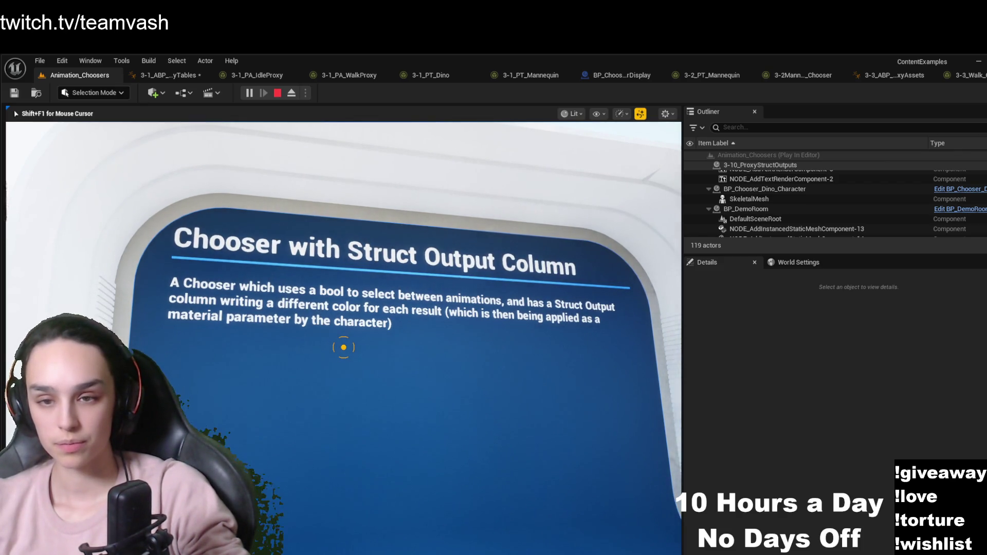
{"action": "key", "text": "s"}
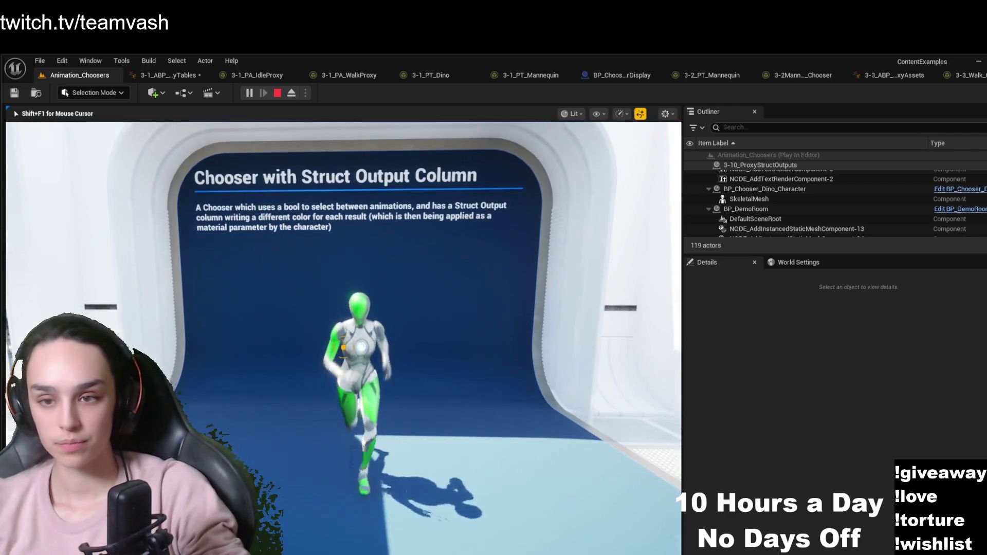
{"action": "key", "text": "s"}
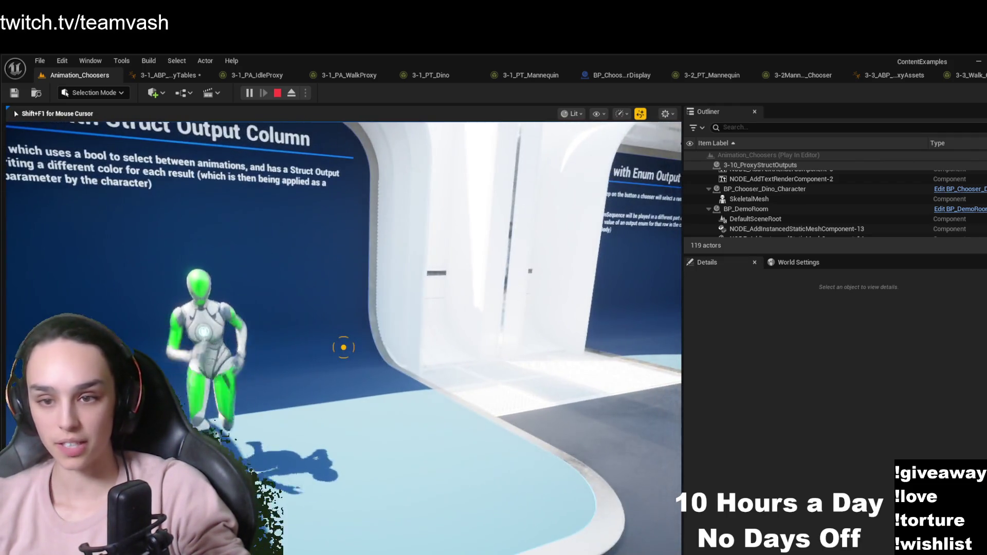
Visit the Enum Output Column and Float Output Column exhibits, watching their mannequins react
{"action": "key", "text": "w"}
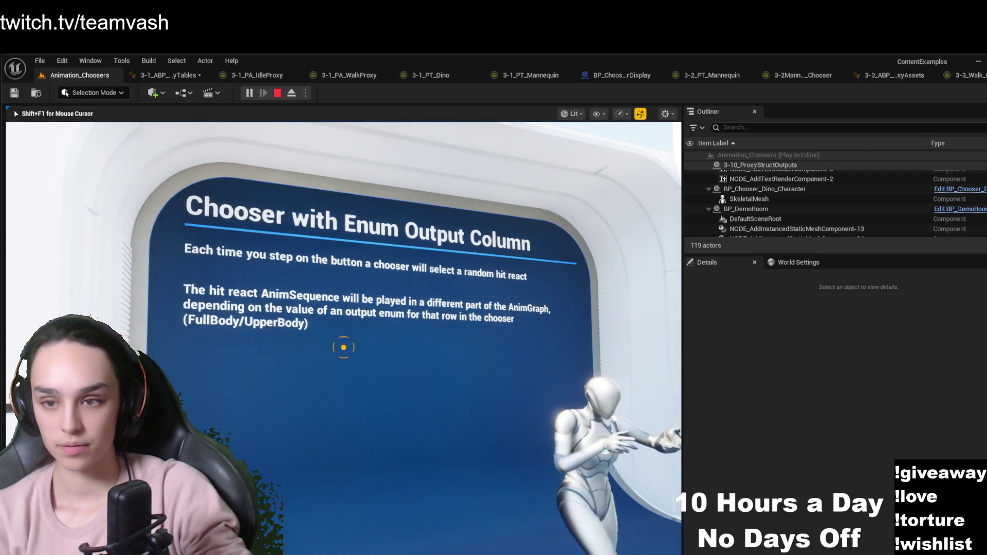
{"action": "key", "text": "s"}
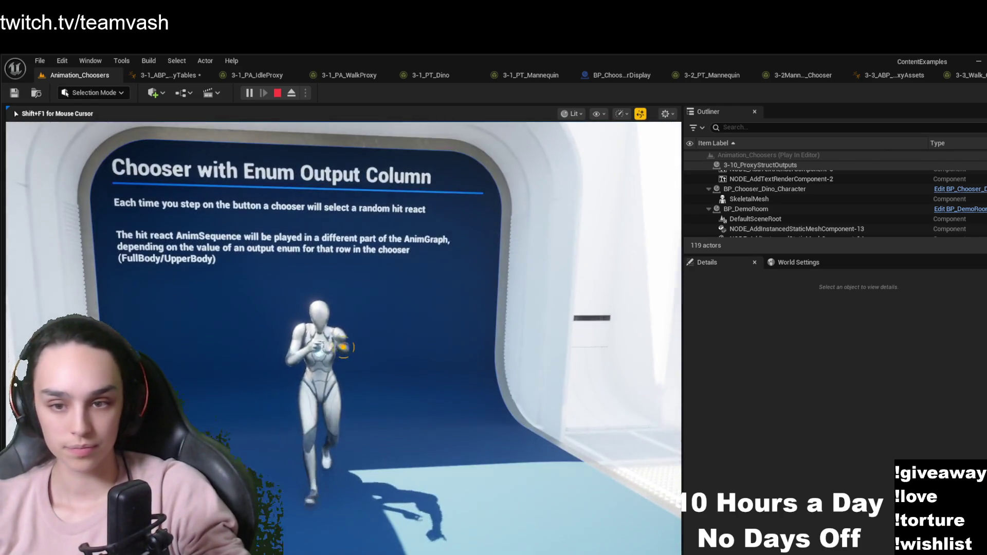
{"action": "key", "text": "d"}
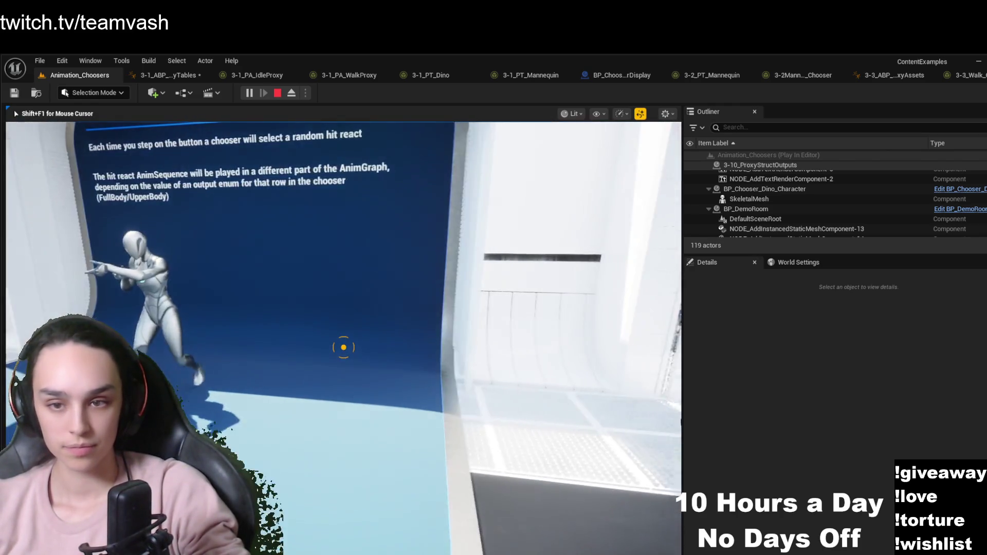
{"action": "key", "text": "s"}
{"action": "key", "text": "a"}
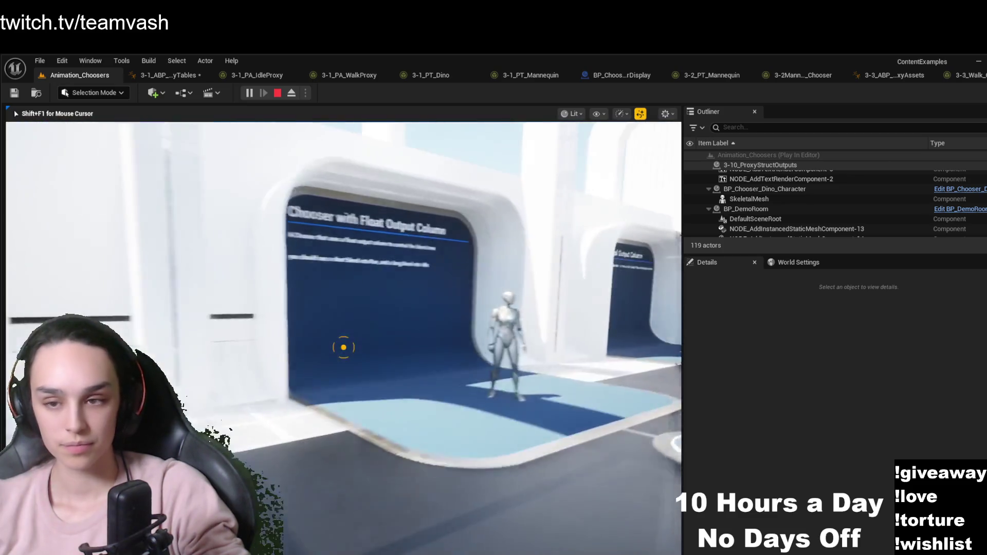
{"action": "key", "text": "w"}
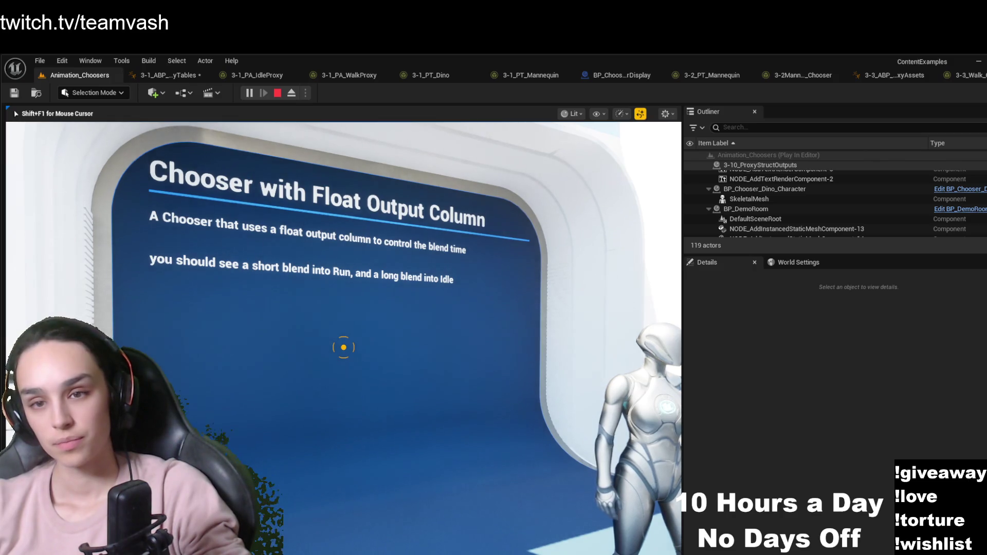
{"action": "key", "text": "s"}
{"action": "key", "text": "d"}
{"action": "key", "text": "d"}
{"action": "key", "text": "a"}
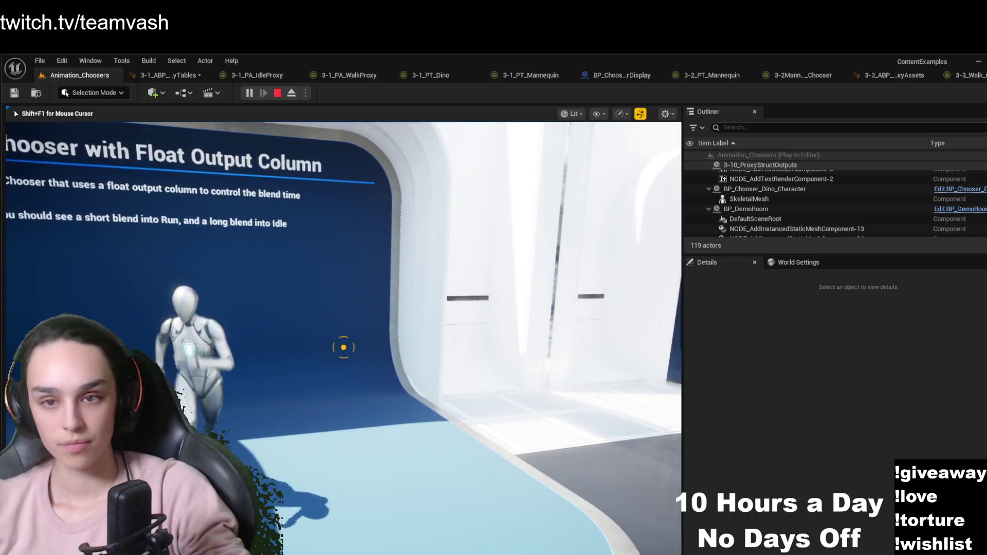
{"action": "key", "text": "s"}
Approach the Bool Output Column board and step onto its floor pad
{"action": "key", "text": "d"}
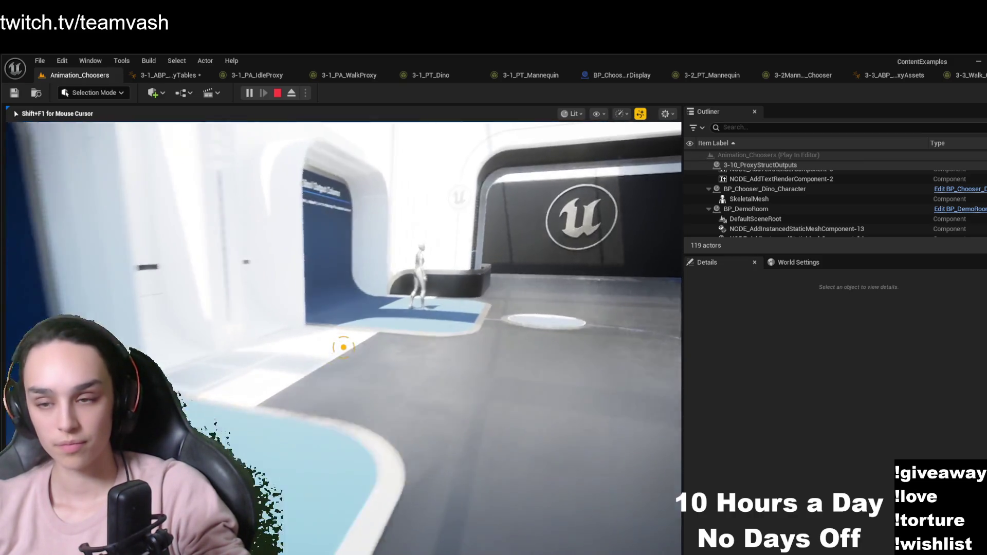
{"action": "key", "text": "w"}
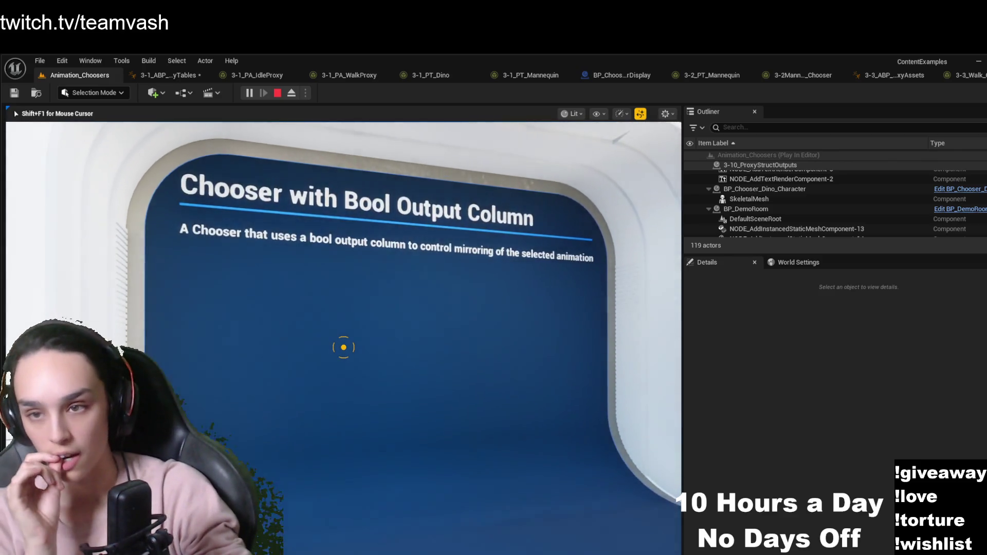
{"action": "key", "text": "s"}
{"action": "key", "text": "s"}
{"action": "key", "text": "w"}
{"action": "key", "text": "s"}
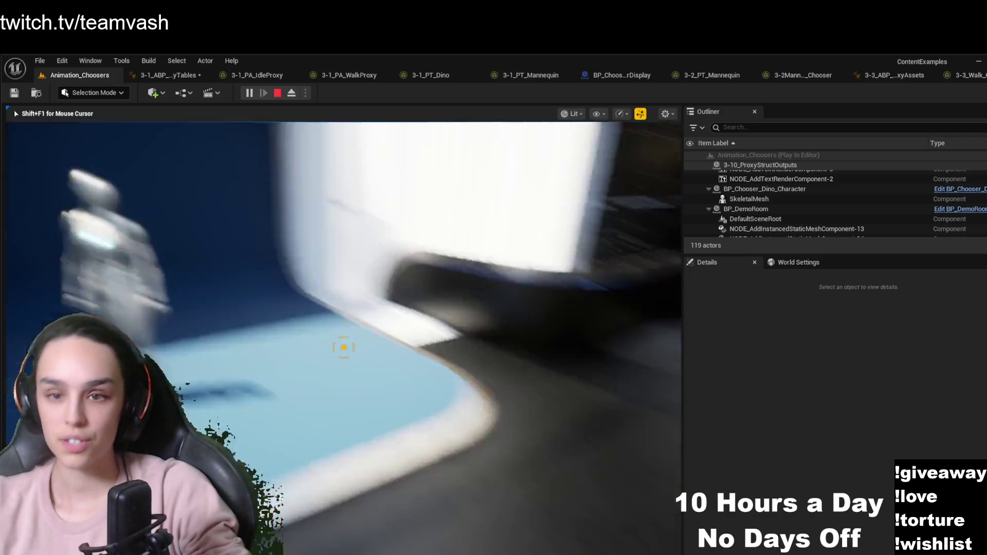
{"action": "key", "text": "w"}
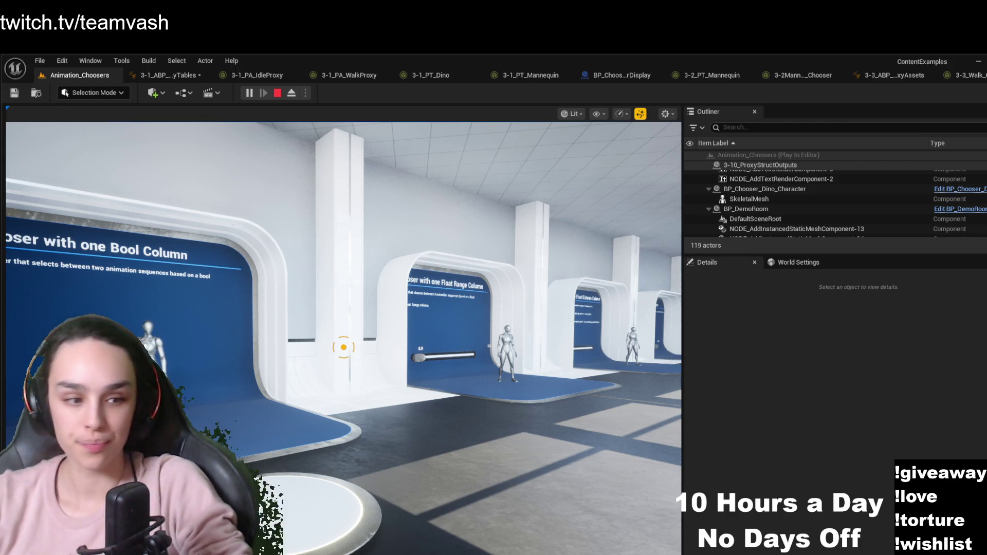
Stop the play session and browse Content > Maps > Animation to the Animation_ControlRig level
{"action": "left_click", "coordinate": [278, 93]}
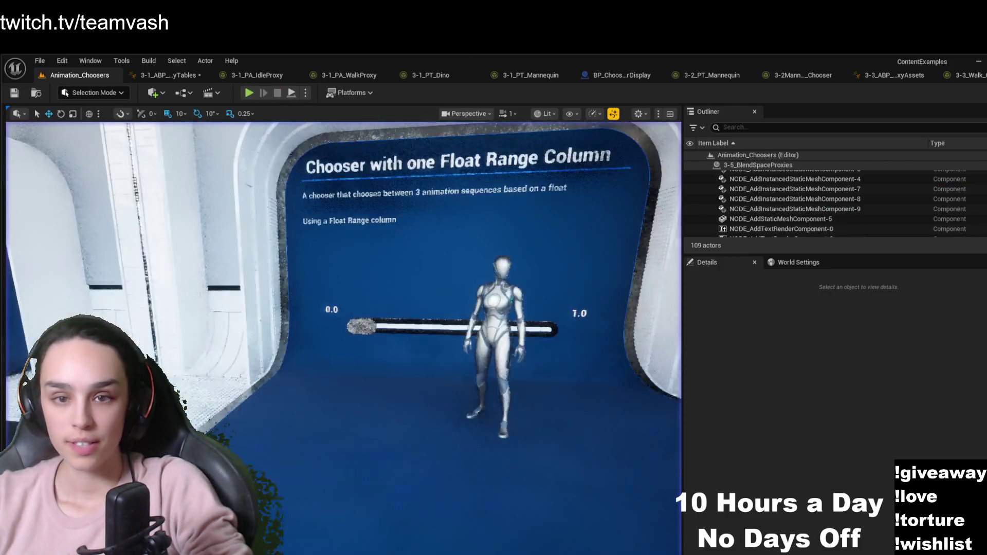
{"action": "key", "text": "ctrl+space"}
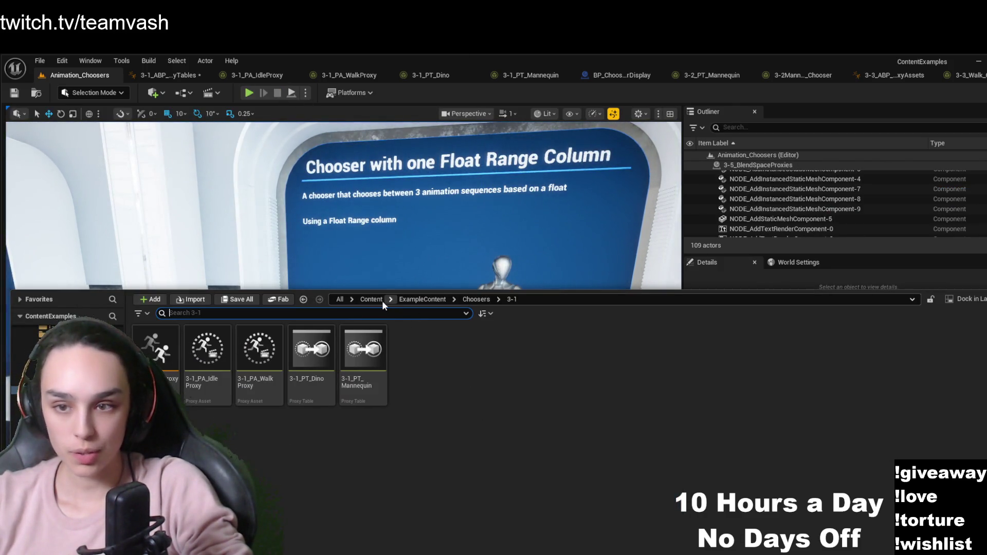
{"action": "left_click", "coordinate": [371, 300]}
{"action": "double_click", "coordinate": [358, 377]}
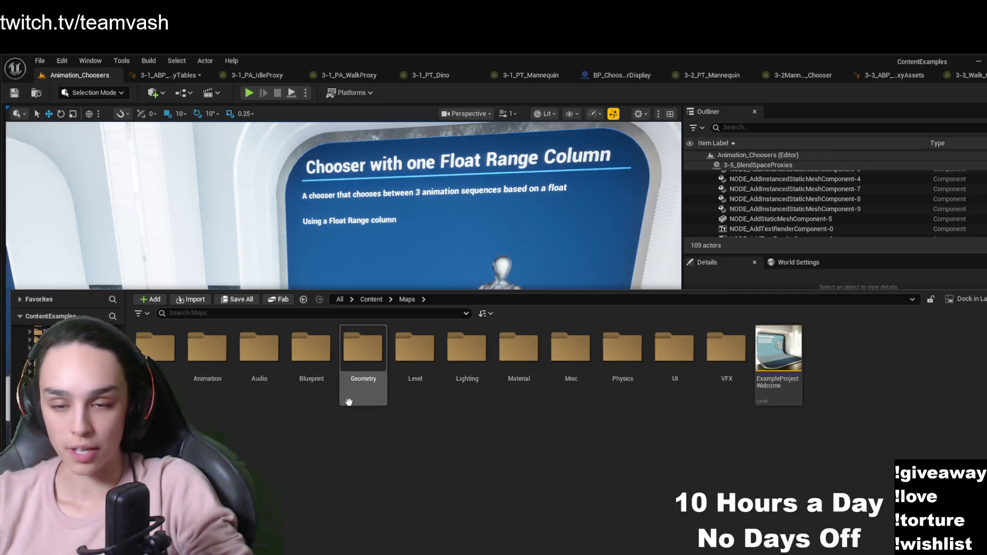
{"action": "double_click", "coordinate": [208, 350]}
{"action": "left_click", "coordinate": [260, 355]}
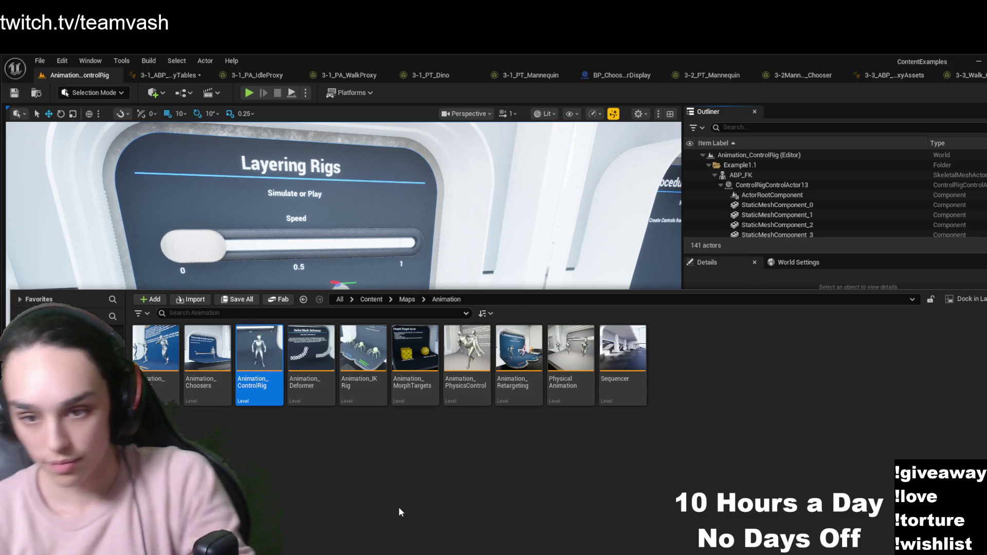
Dismiss the content drawer to reveal the Layering Rigs exhibit and its mannequin
{"action": "left_click", "coordinate": [365, 196]}
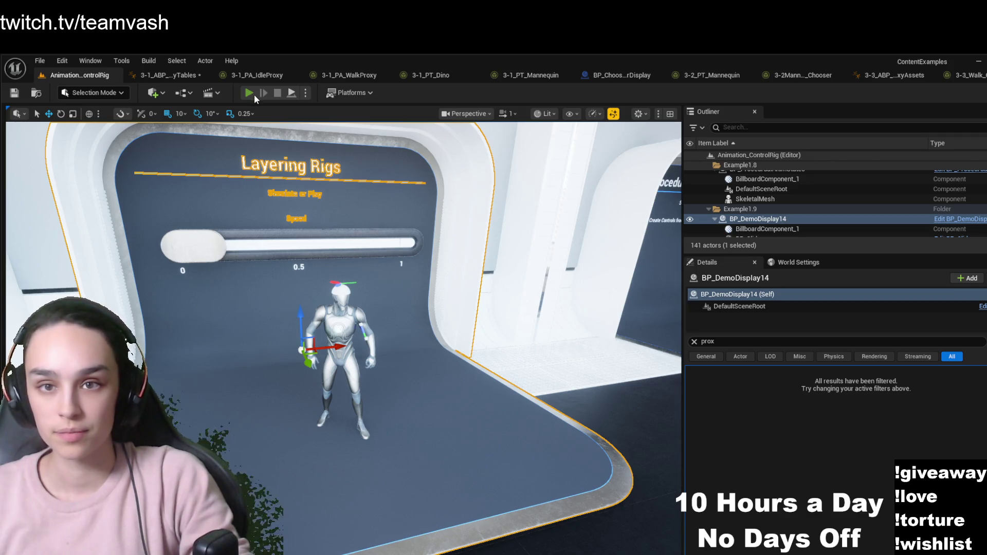
Glance at the ProxyTables blueprint, then fly the play camera to the FK display and eject
{"action": "left_click", "coordinate": [173, 76]}
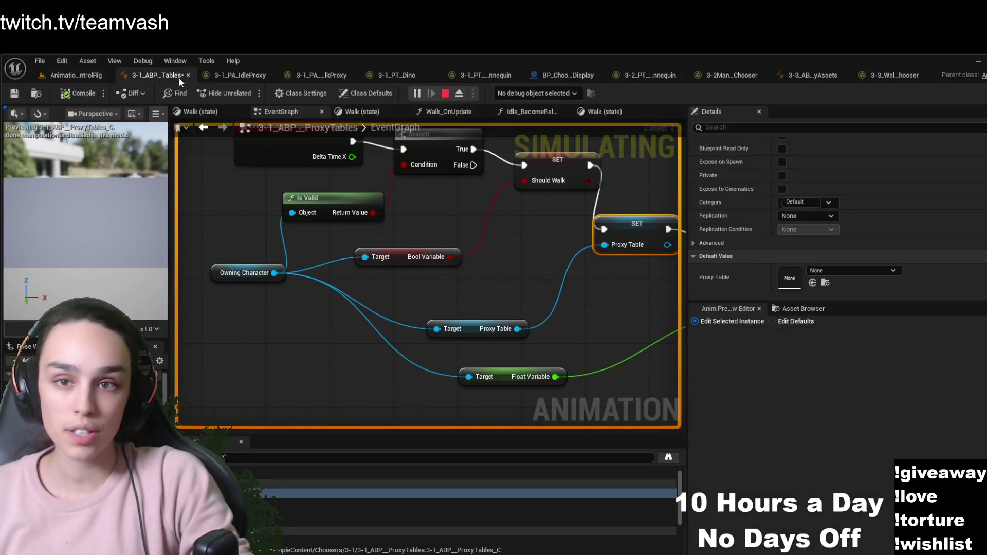
{"action": "left_click", "coordinate": [102, 76]}
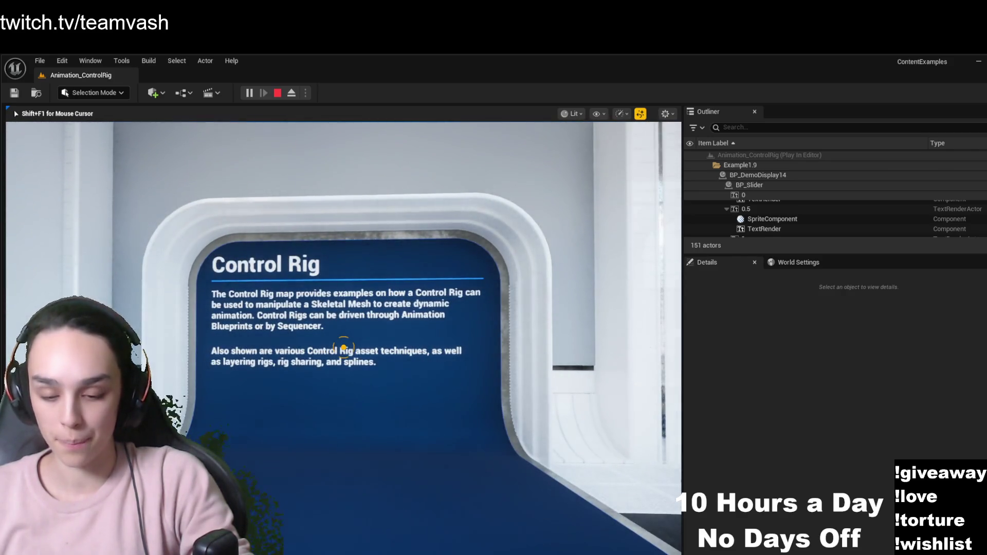
{"action": "key", "text": "w"}
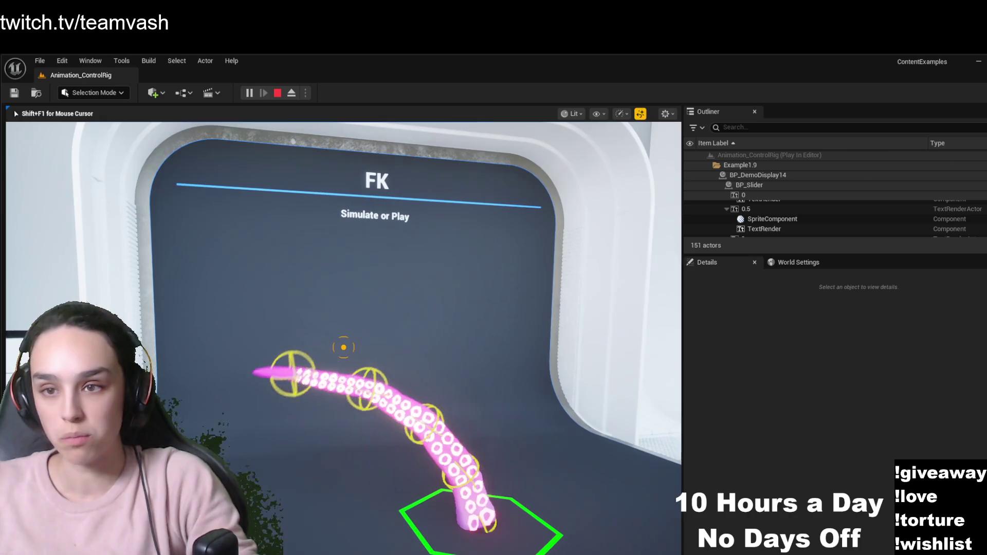
{"action": "key", "text": "s"}
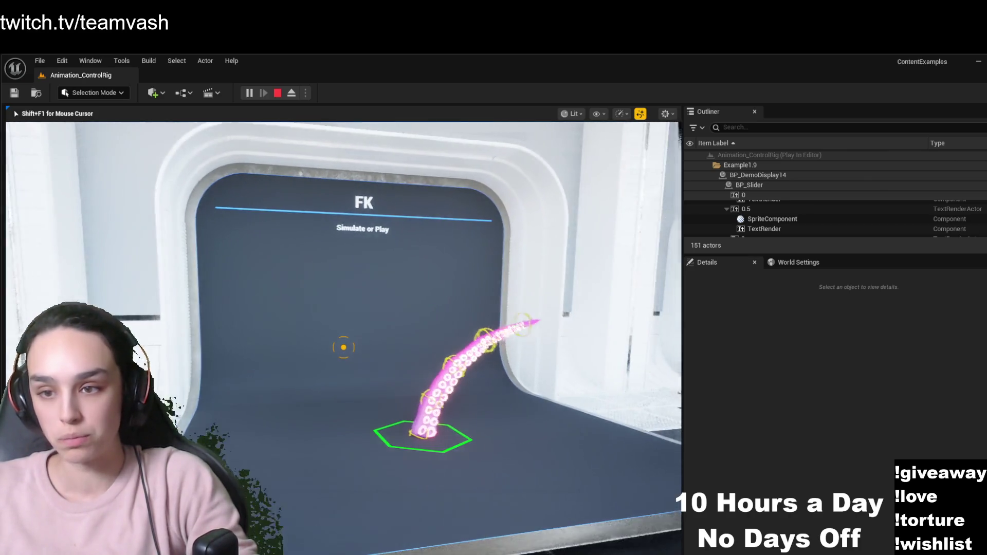
{"action": "key", "text": "w"}
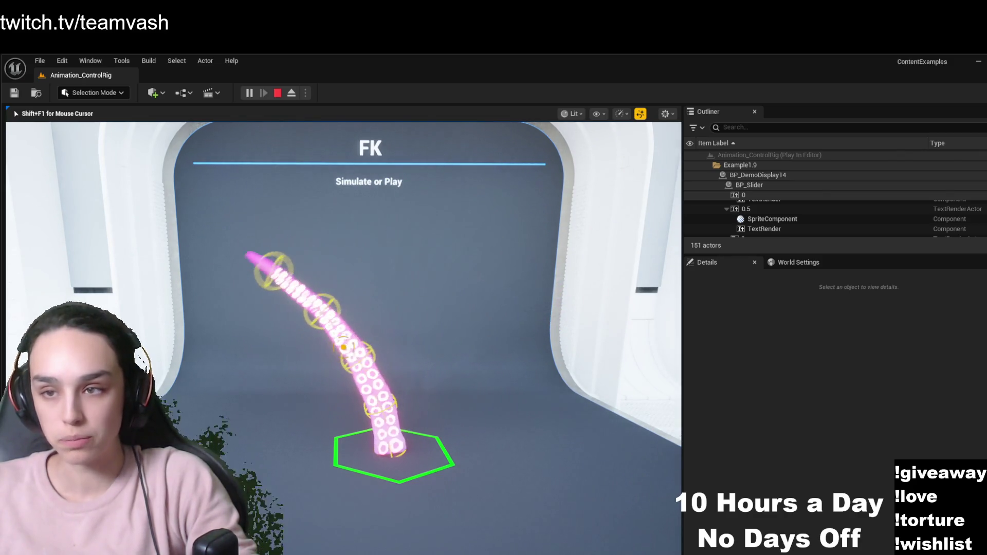
{"action": "left_click", "coordinate": [292, 93]}
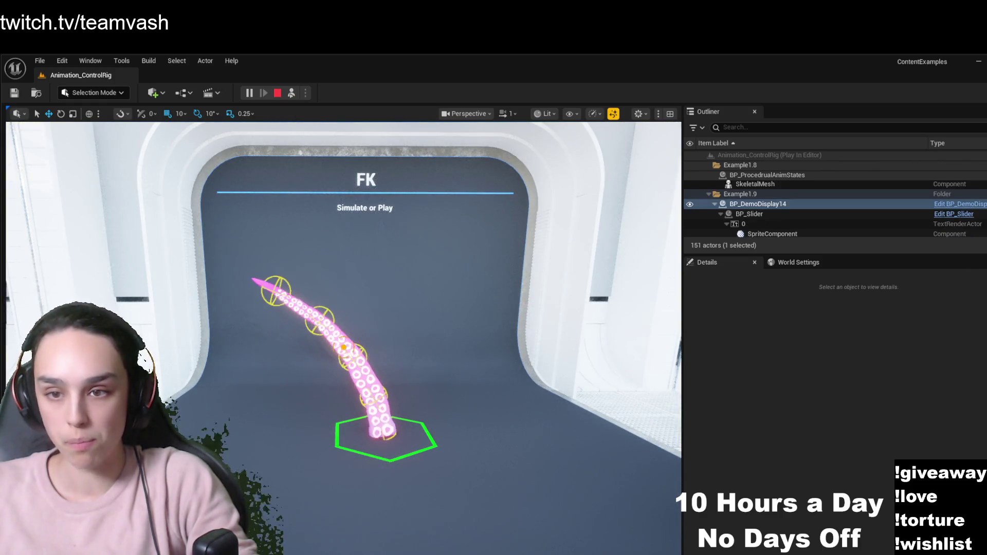
Select the tentacle's SkeletalMeshComponent, filter Details by 'anim', and browse to its ABP_FK Anim Class
{"action": "left_click", "coordinate": [327, 338]}
{"action": "left_click", "coordinate": [383, 418]}
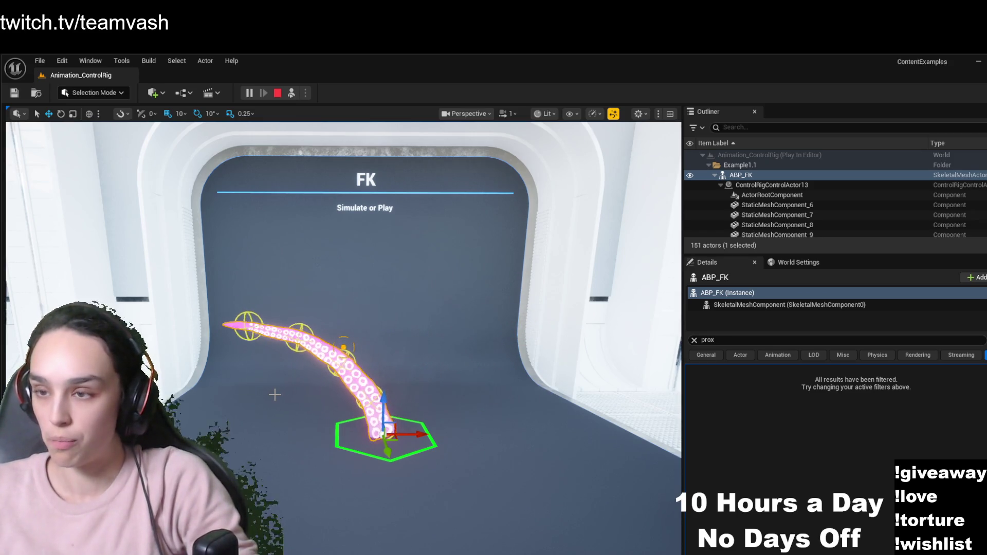
{"action": "left_click", "coordinate": [788, 305]}
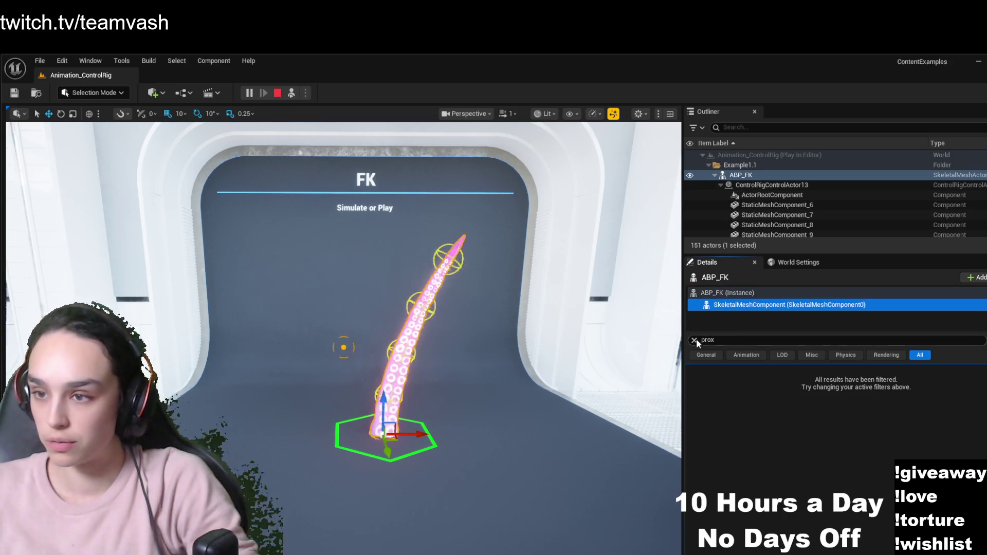
{"action": "left_click", "coordinate": [694, 340]}
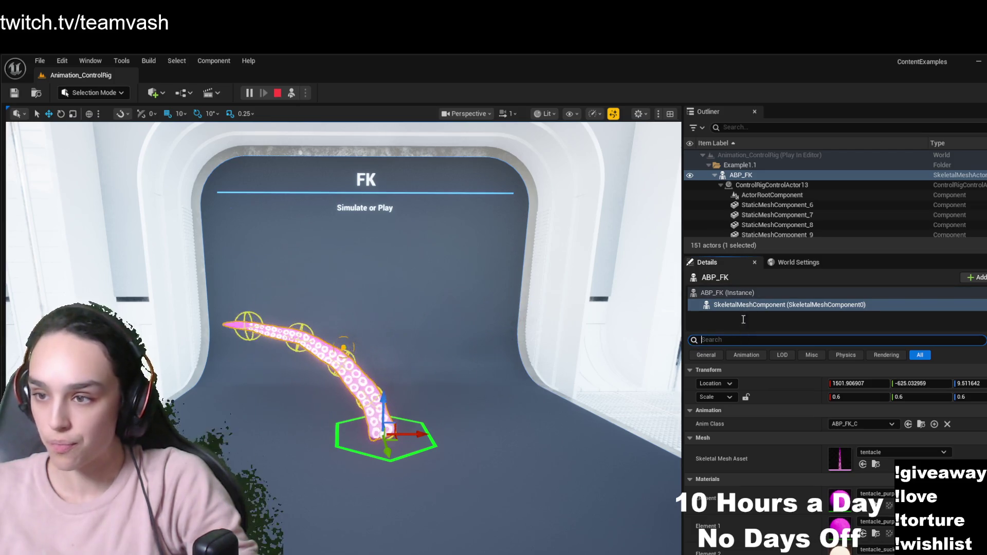
{"action": "type", "text": "anim"}
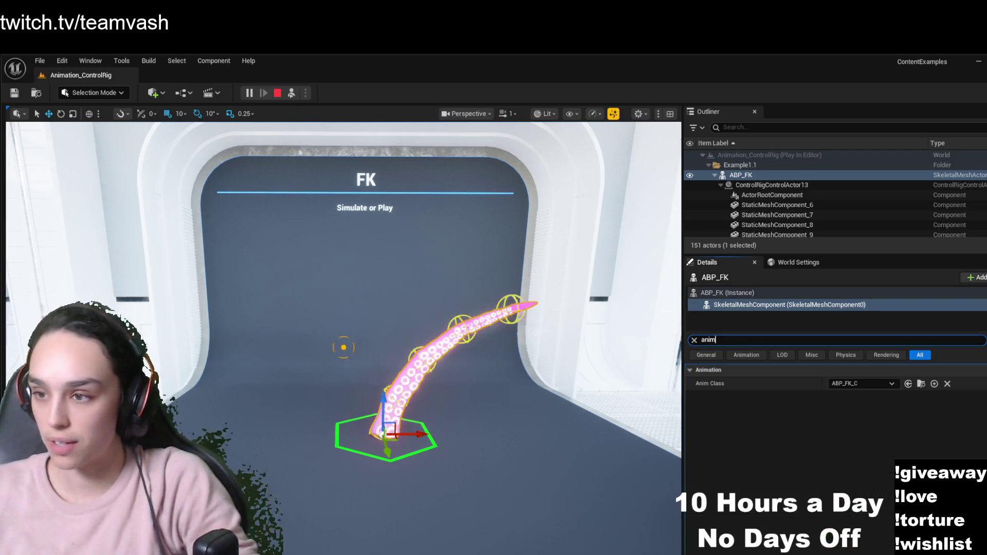
{"action": "left_click", "coordinate": [921, 388]}
{"action": "left_click", "coordinate": [921, 388]}
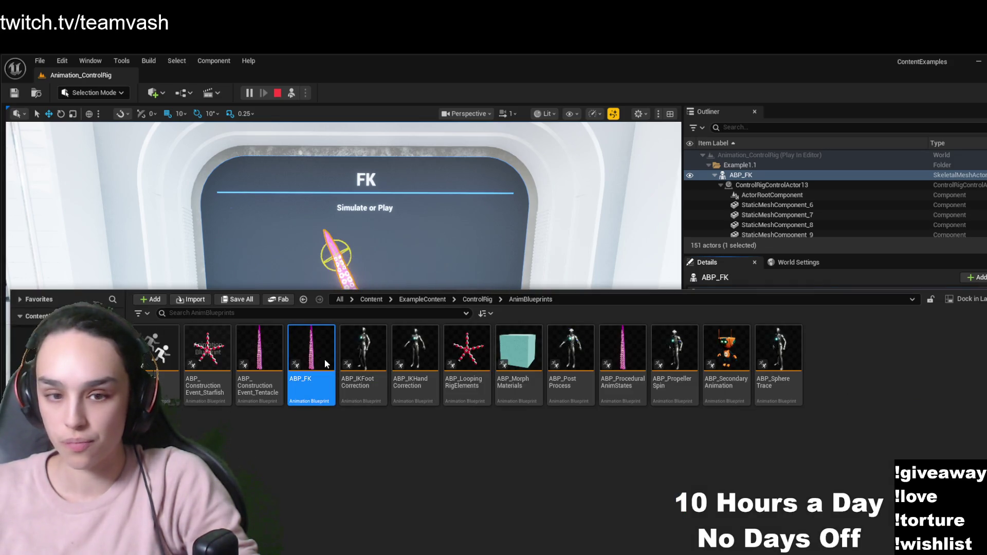
{"action": "key", "text": "ctrl+space"}
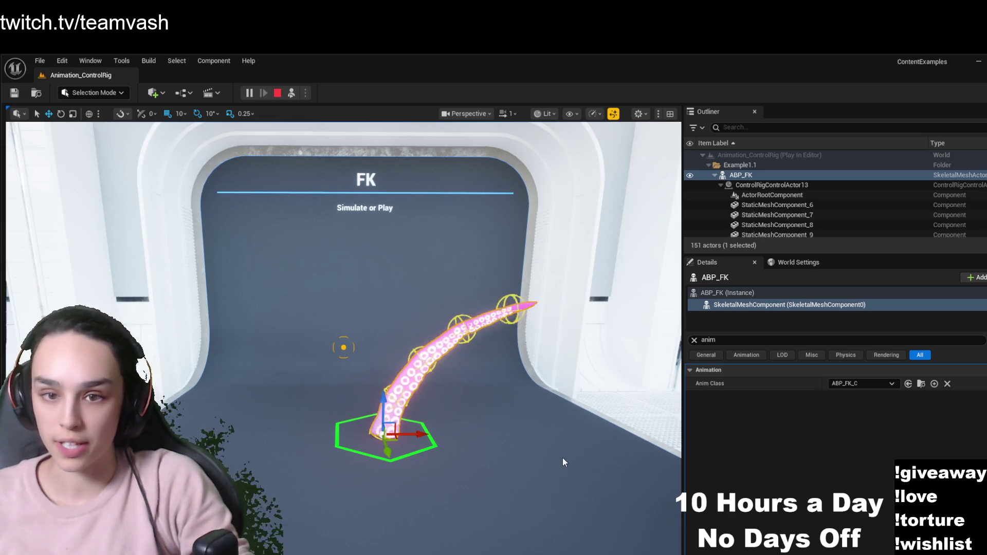
Retake control of the PIE camera in the viewport beside the swaying FK tentacle
{"action": "left_click", "coordinate": [570, 445]}
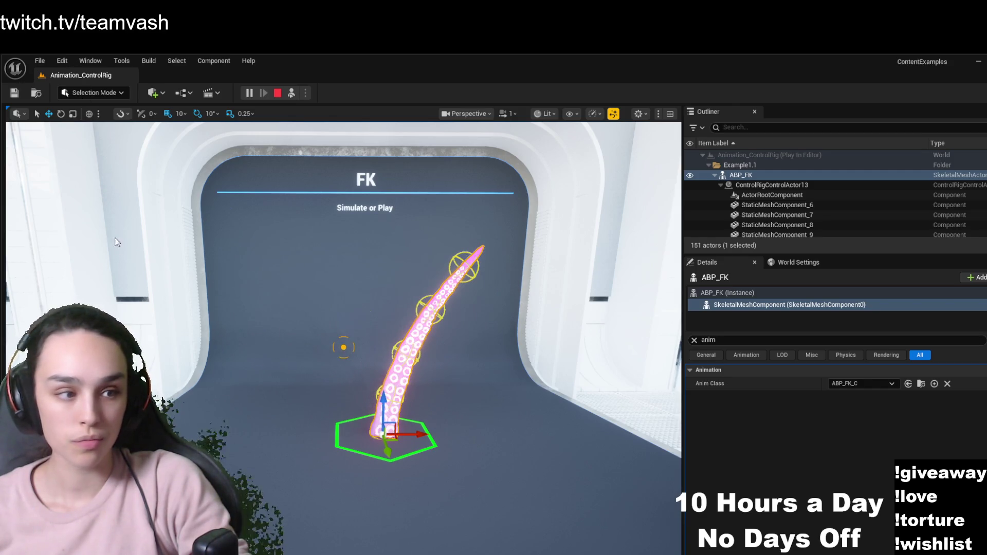
Switch between the CR_FK control rig and ABP_FK tabs, ending on ABP_FK's AnimGraph
{"action": "left_click", "coordinate": [208, 75]}
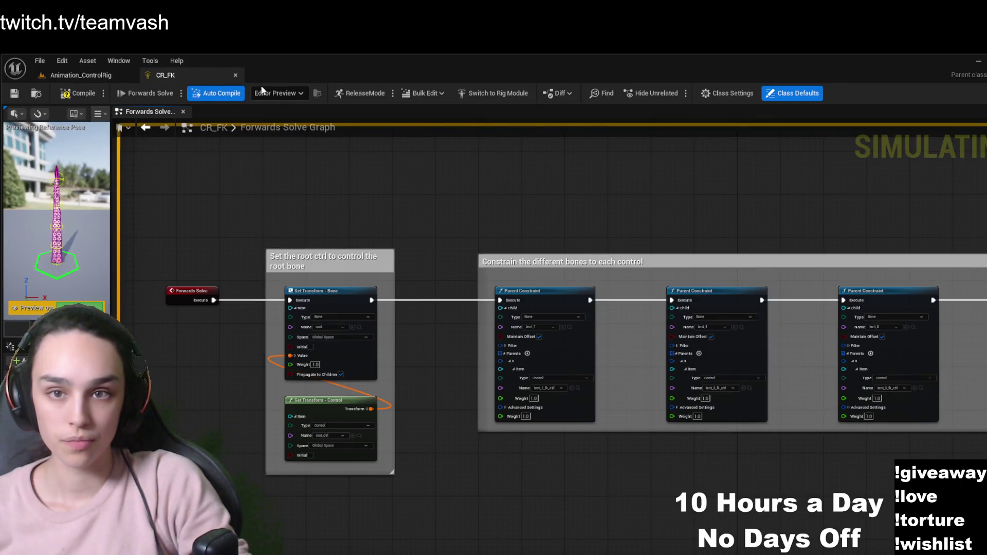
{"action": "left_click", "coordinate": [250, 75]}
{"action": "left_click", "coordinate": [275, 75]}
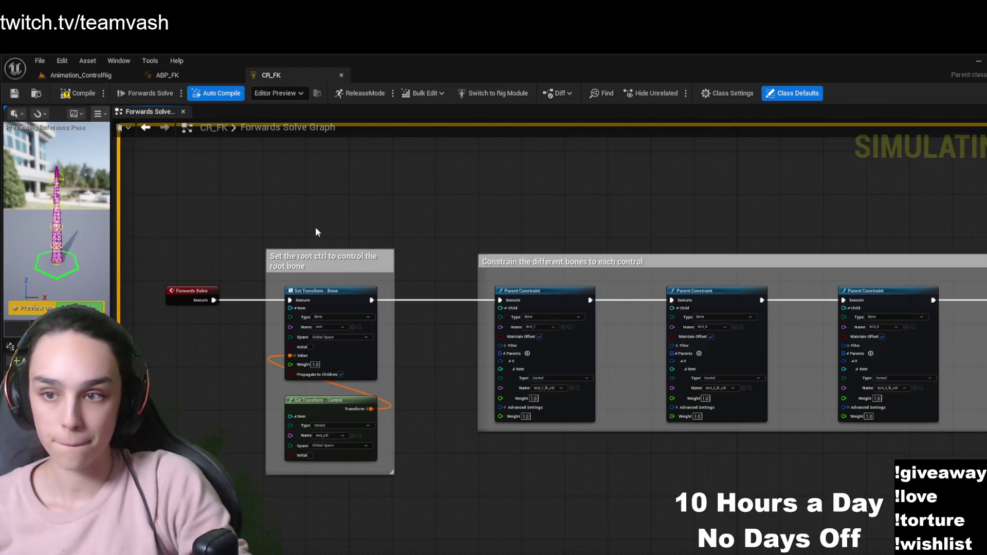
{"action": "left_click", "coordinate": [198, 76]}
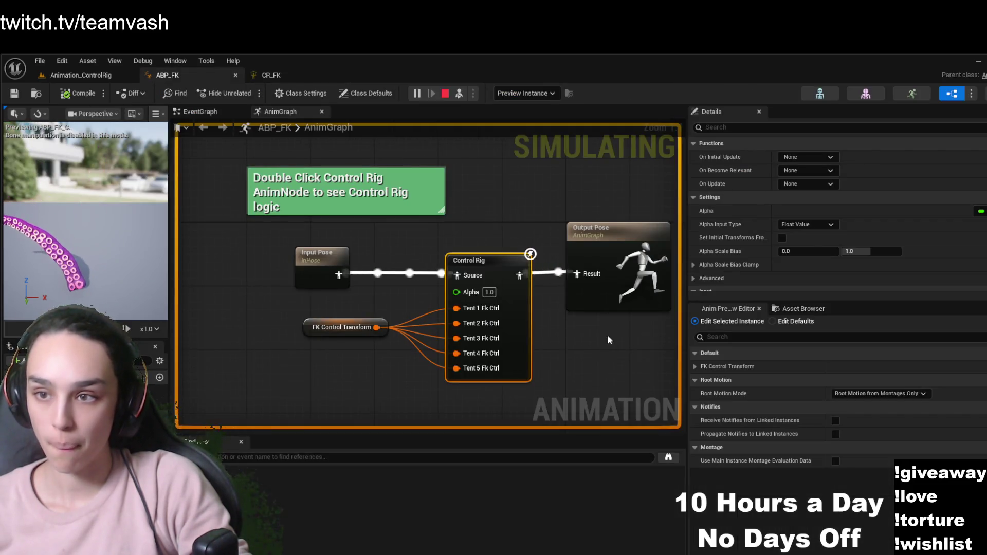